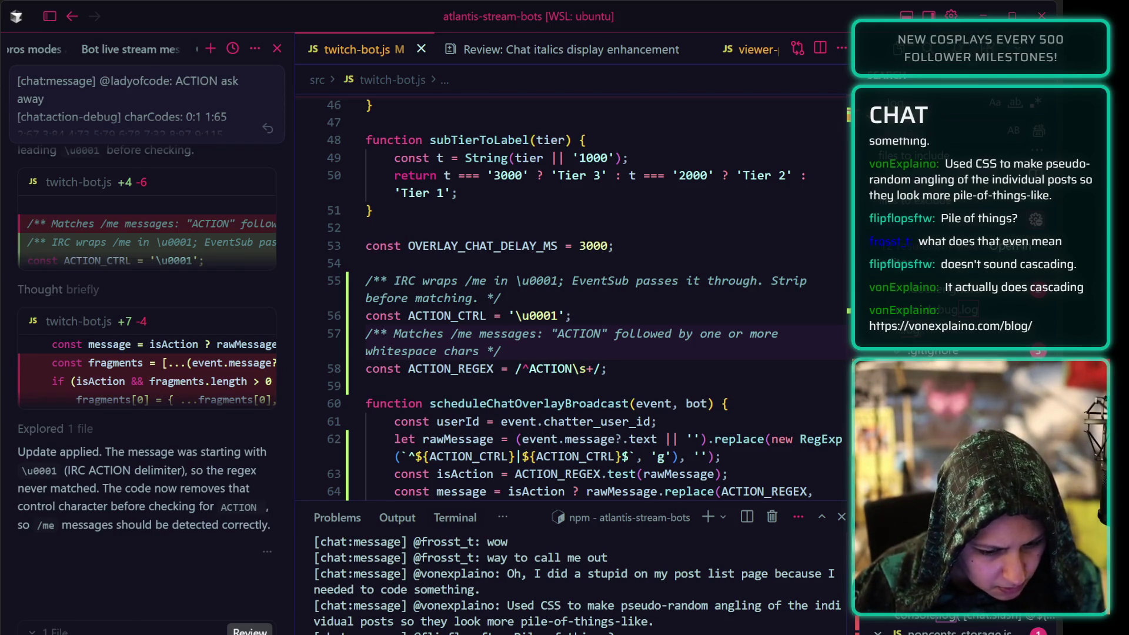
Stop the running chat bot in the terminal and recall the npm run dev command.
{"action": "key", "text": "ctrl+c"}
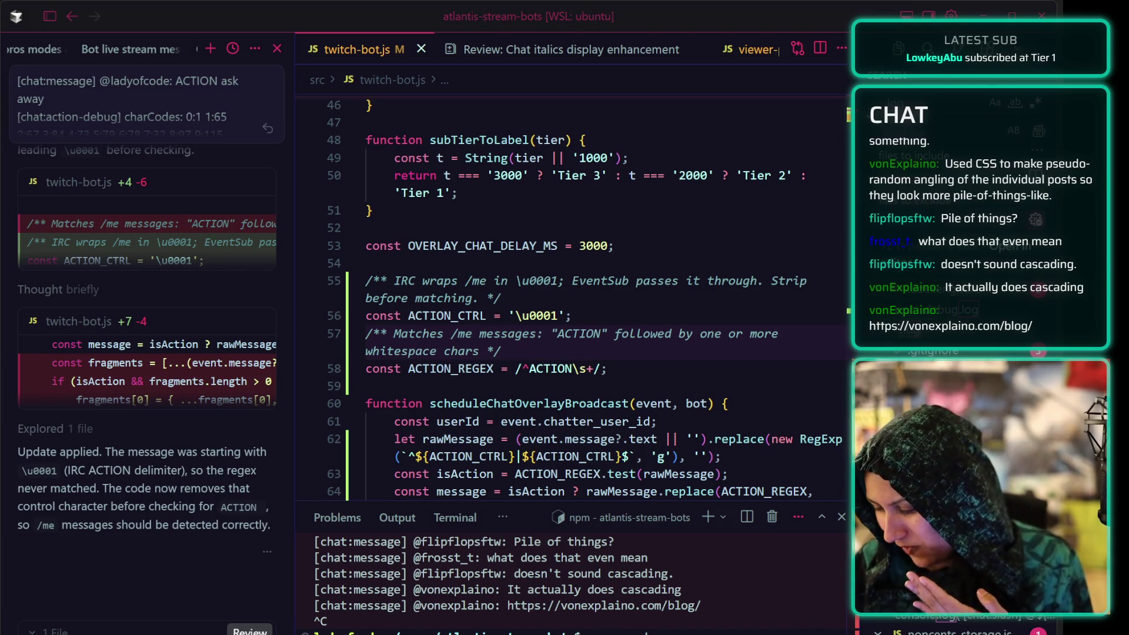
{"action": "key", "text": "Up"}
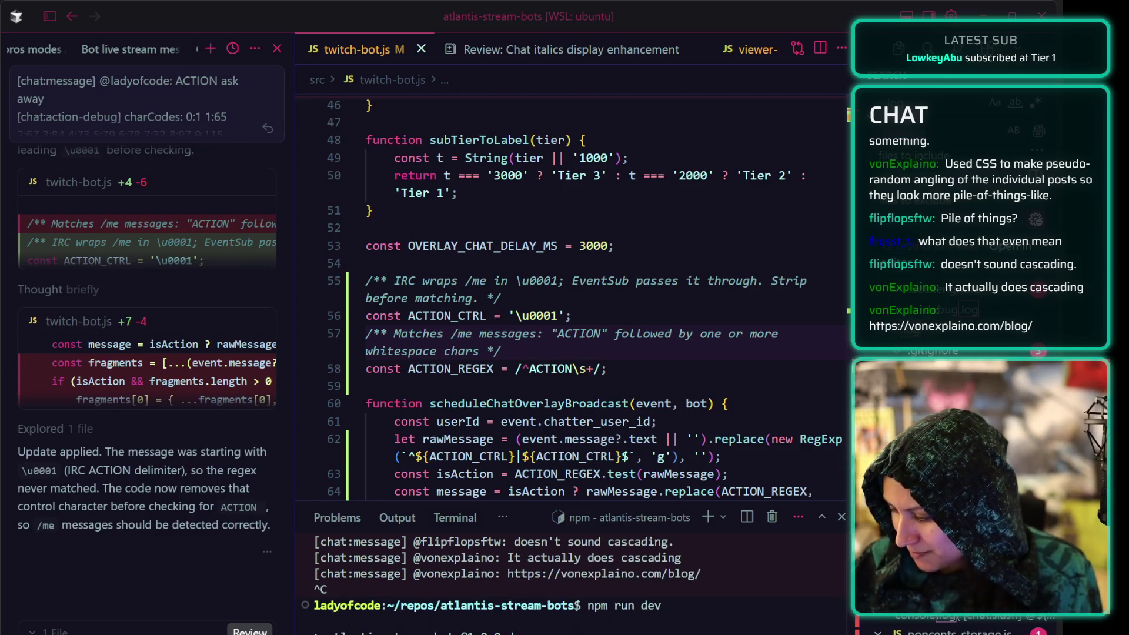
Restart the chat bot with npm run dev.
{"action": "key", "text": "Return"}
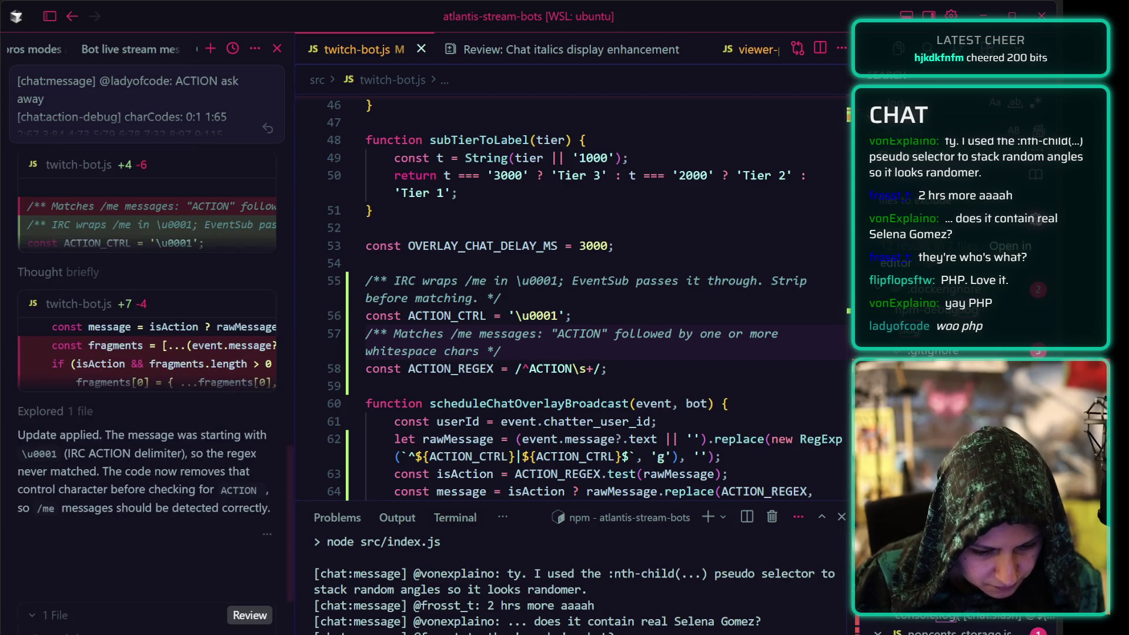
Send the new chat:action log for the /me test to the Cursor AI assistant.
{"action": "key", "text": "Return"}
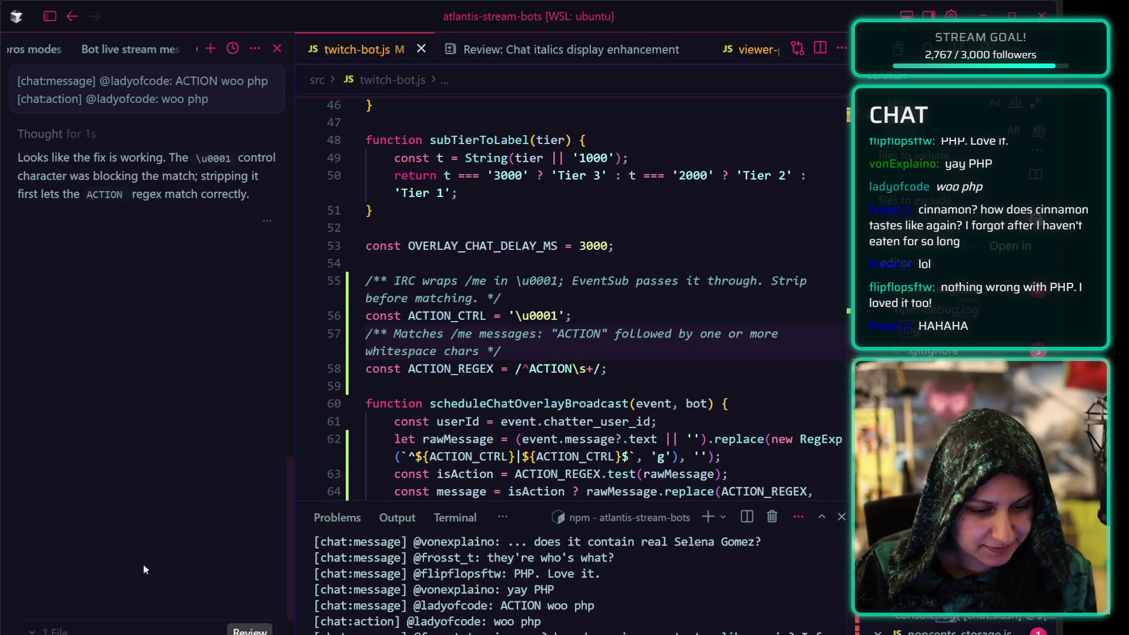
Delete the /me matching and IRC wrapping comments from twitch-bot.js and save the file.
{"action": "left_click", "coordinate": [548, 391]}
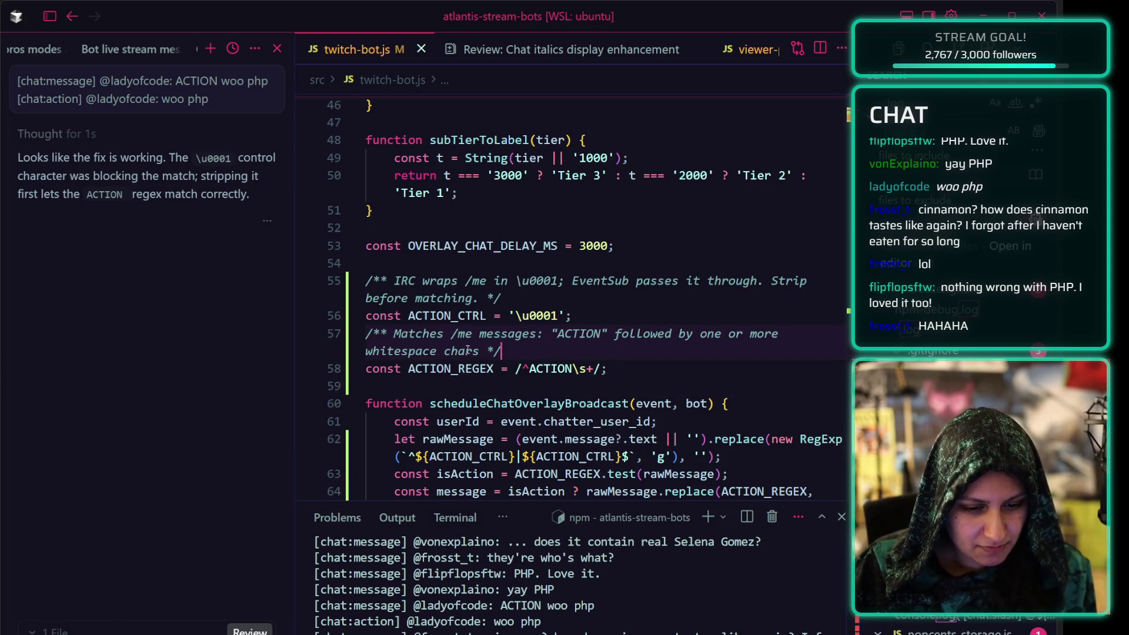
{"action": "left_click_drag", "start_coordinate": [501, 351], "coordinate": [312, 334]}
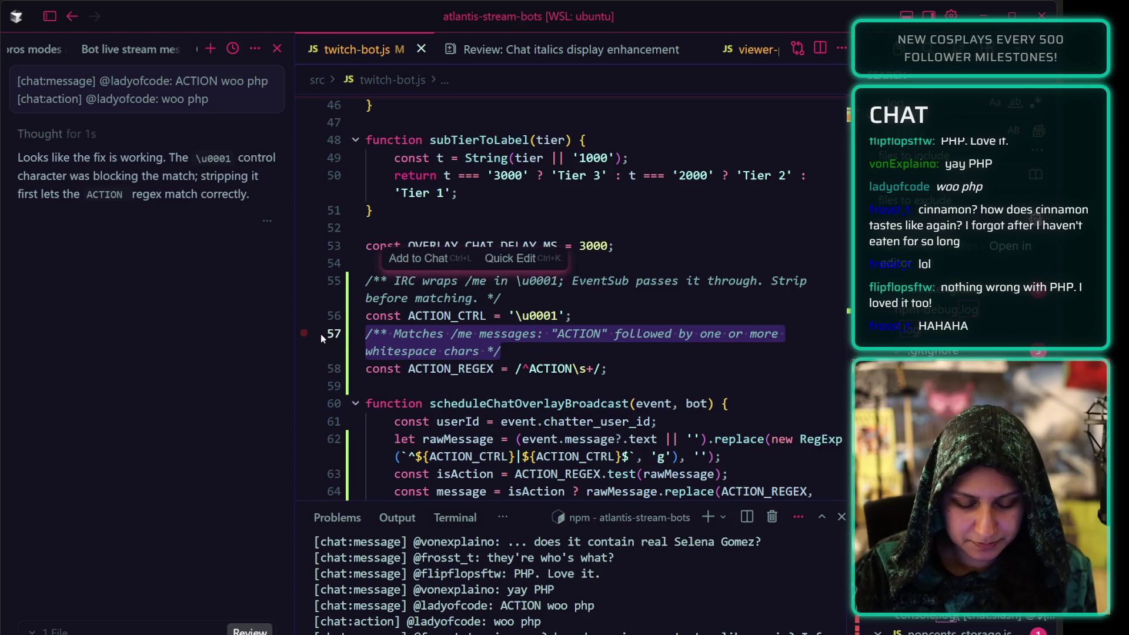
{"action": "key", "text": "BackSpace"}
{"action": "key", "text": "BackSpace"}
{"action": "left_click_drag", "start_coordinate": [501, 298], "coordinate": [308, 277]}
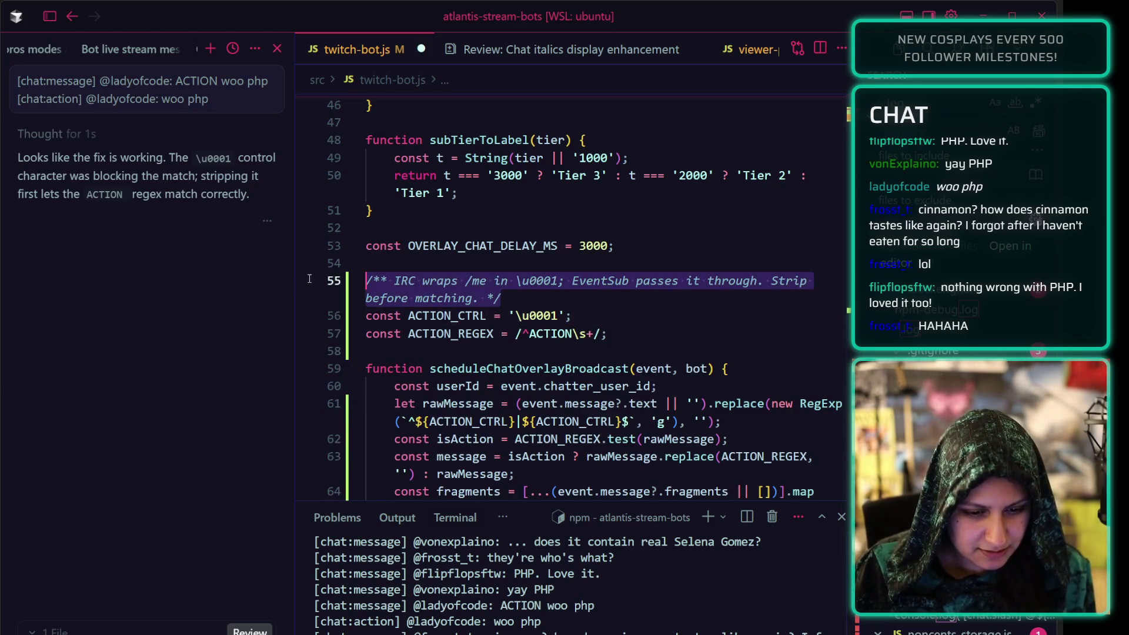
{"action": "key", "text": "BackSpace"}
{"action": "key", "text": "BackSpace"}
{"action": "key", "text": "ctrl+s"}
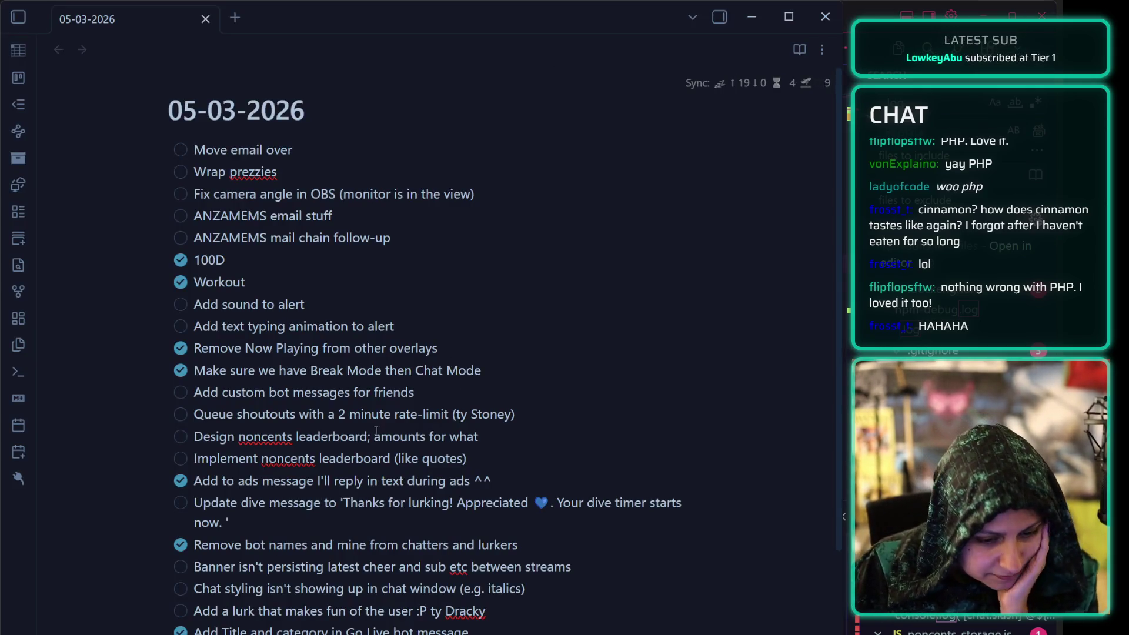
Tick the 'Chat styling isn't showing up in chat window' task, then select the Dracky lurk task line.
{"action": "left_click", "coordinate": [189, 592]}
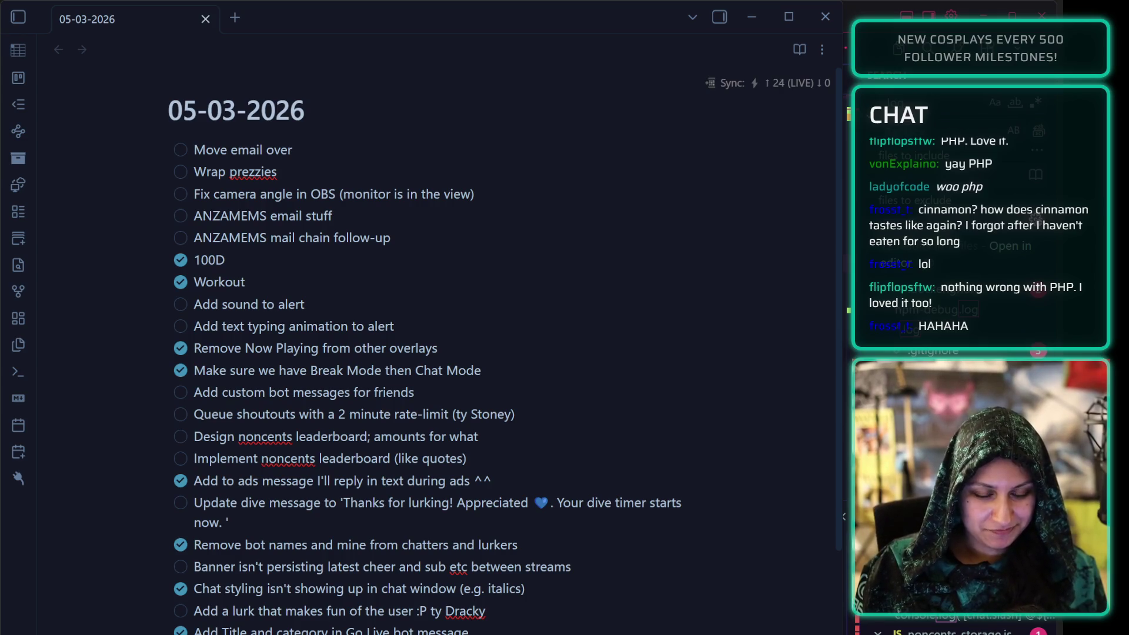
{"action": "scroll", "coordinate": [258, 462], "scroll_direction": "down", "scroll_amount": 5}
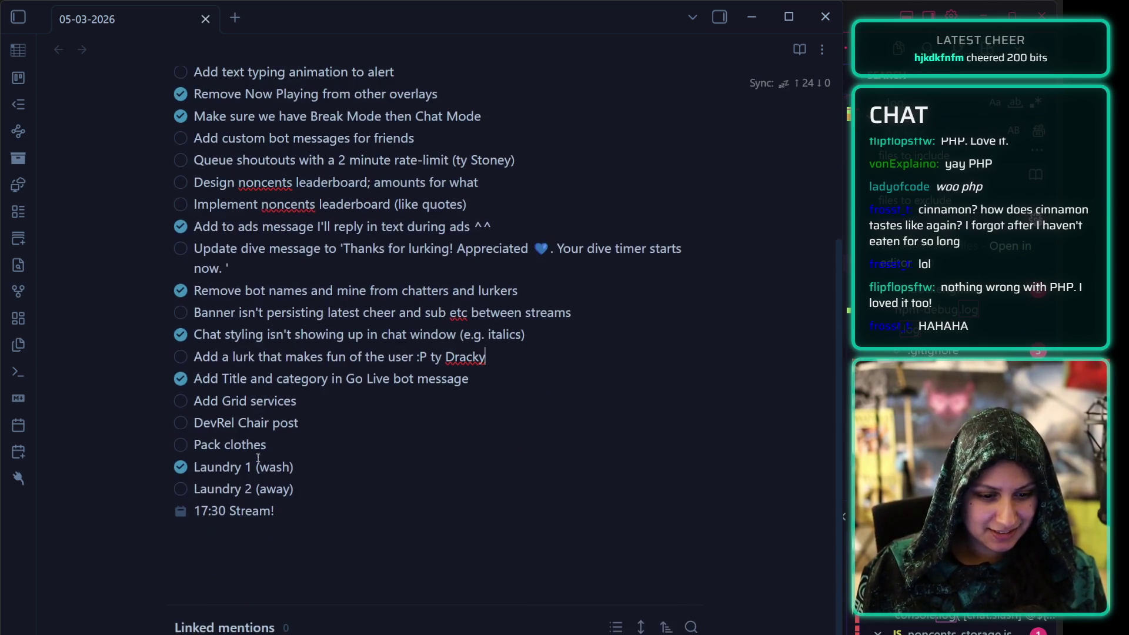
{"action": "key", "text": "shift+Home"}
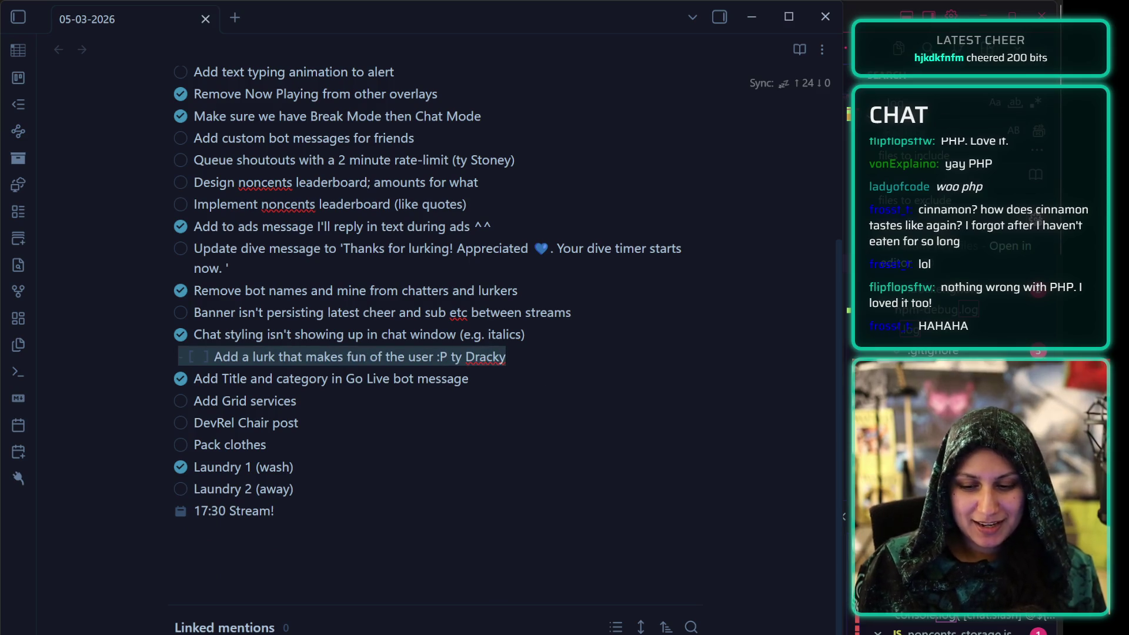
{"action": "key", "text": "shift+Home"}
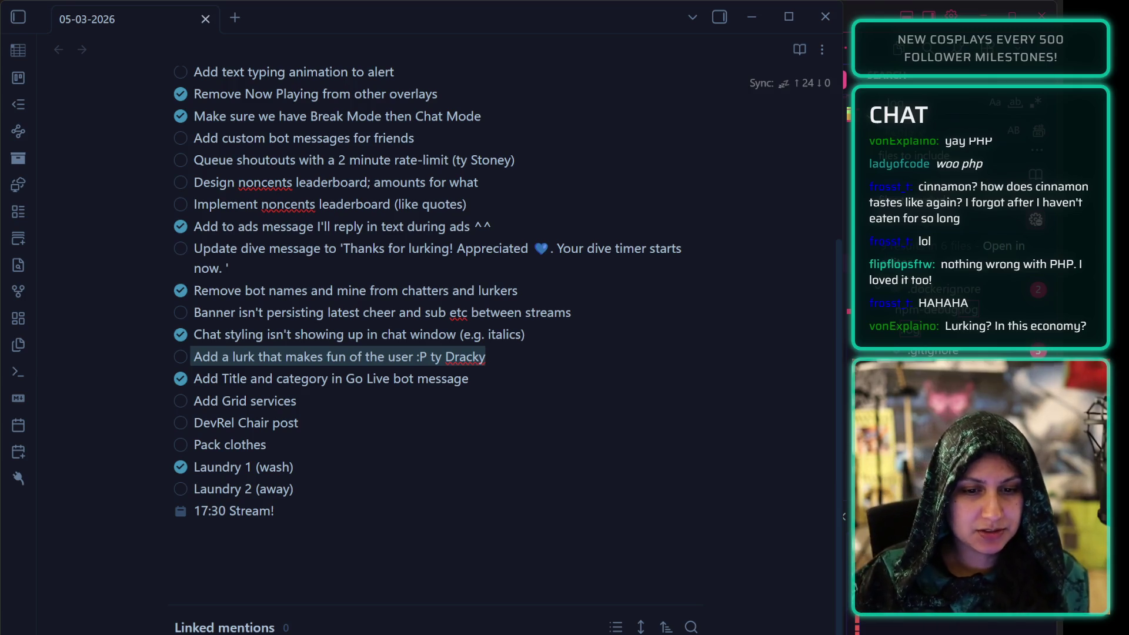
{"action": "key", "text": "alt+Tab"}
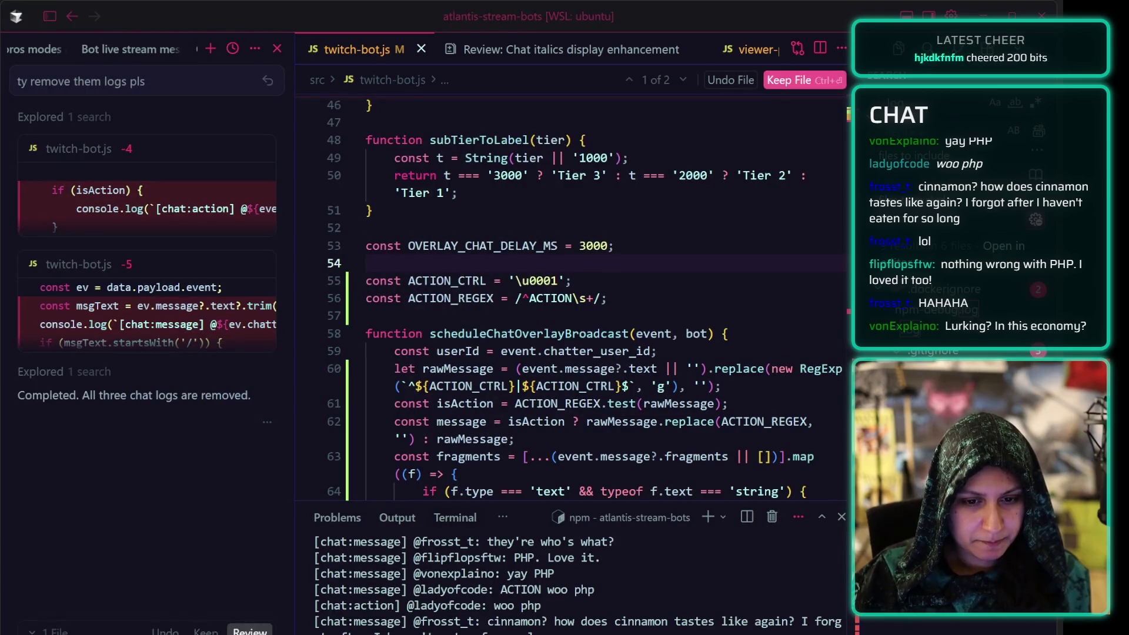
Switch to Firefox and open Figma from a new tab's 'figma' address-bar suggestion.
{"action": "key", "text": "alt+Tab"}
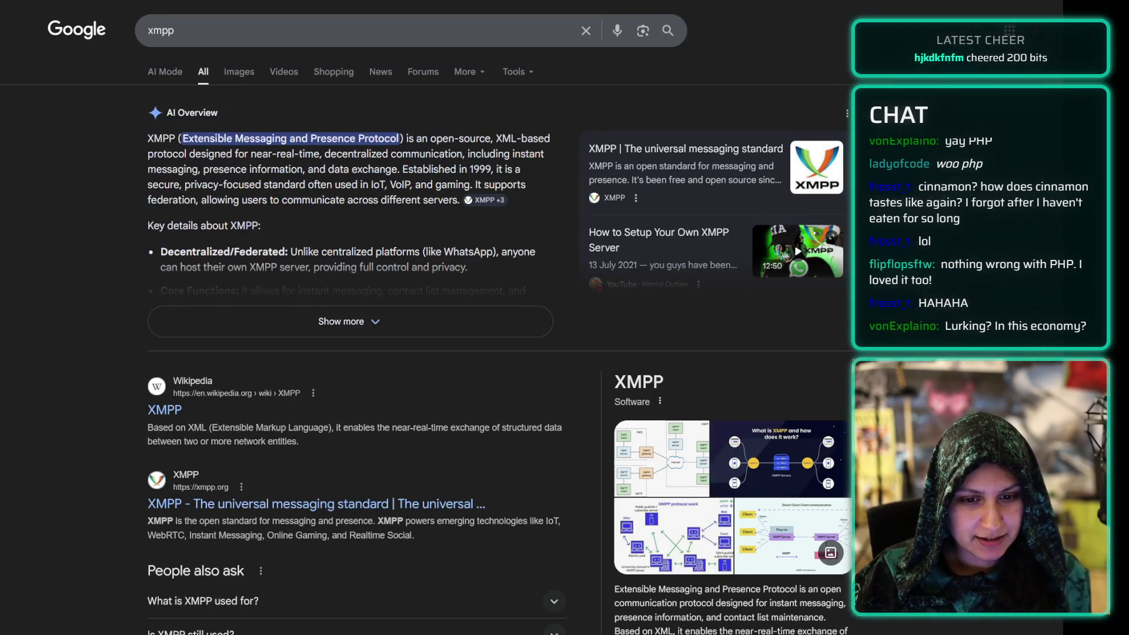
{"action": "key", "text": "ctrl+t"}
{"action": "type", "text": "figma"}
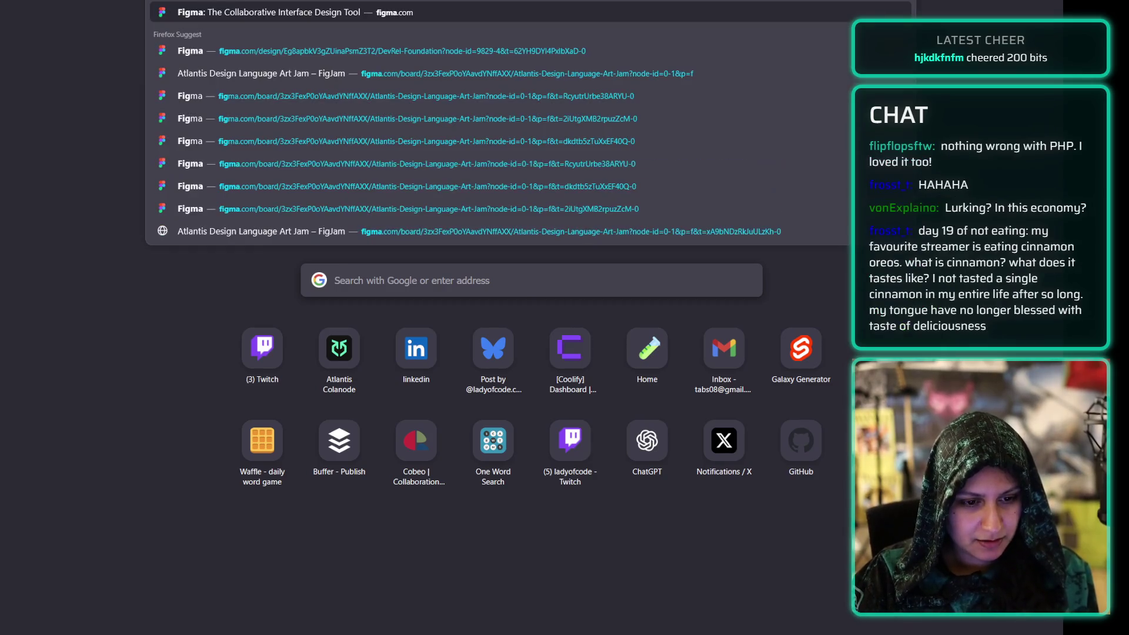
{"action": "left_click", "coordinate": [220, 176]}
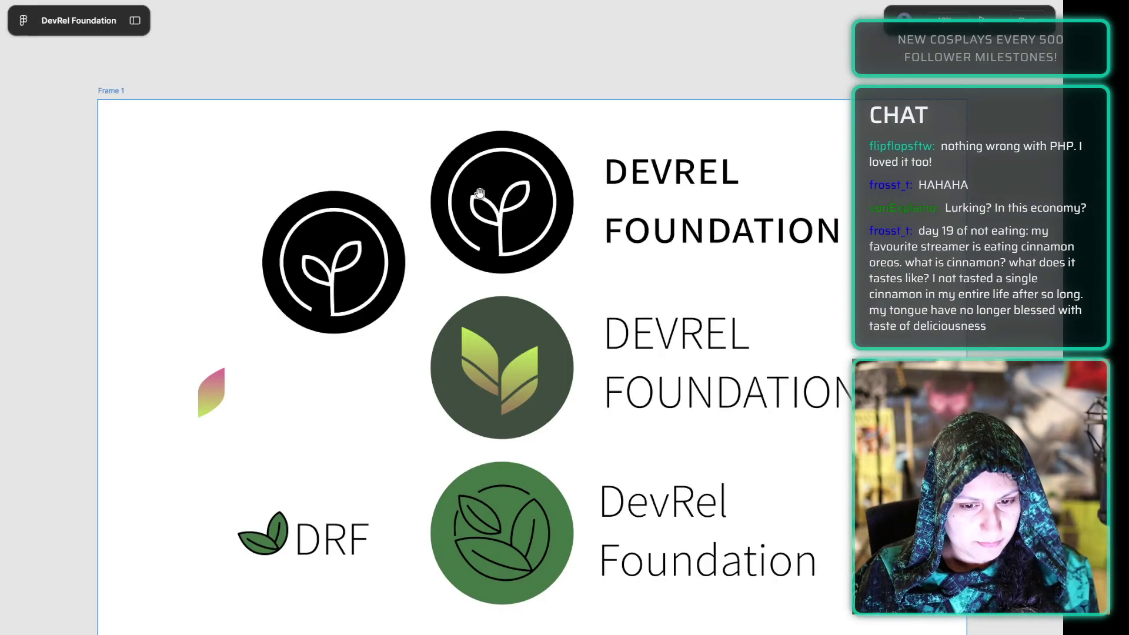
In another new tab, search 'atlantis' and open the Atlantis Design Language Art Jam board.
{"action": "key", "text": "ctrl+Tab"}
{"action": "key", "text": "ctrl+t"}
{"action": "type", "text": "design ss"}
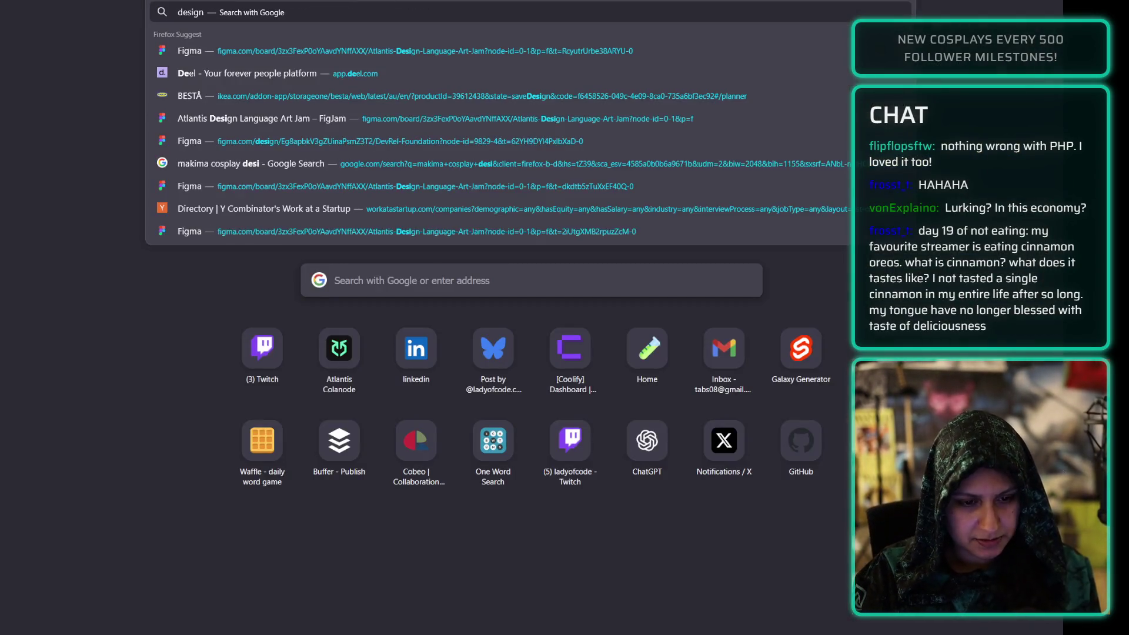
{"action": "key", "text": "BackSpace"}
{"action": "type", "text": "ystem"}
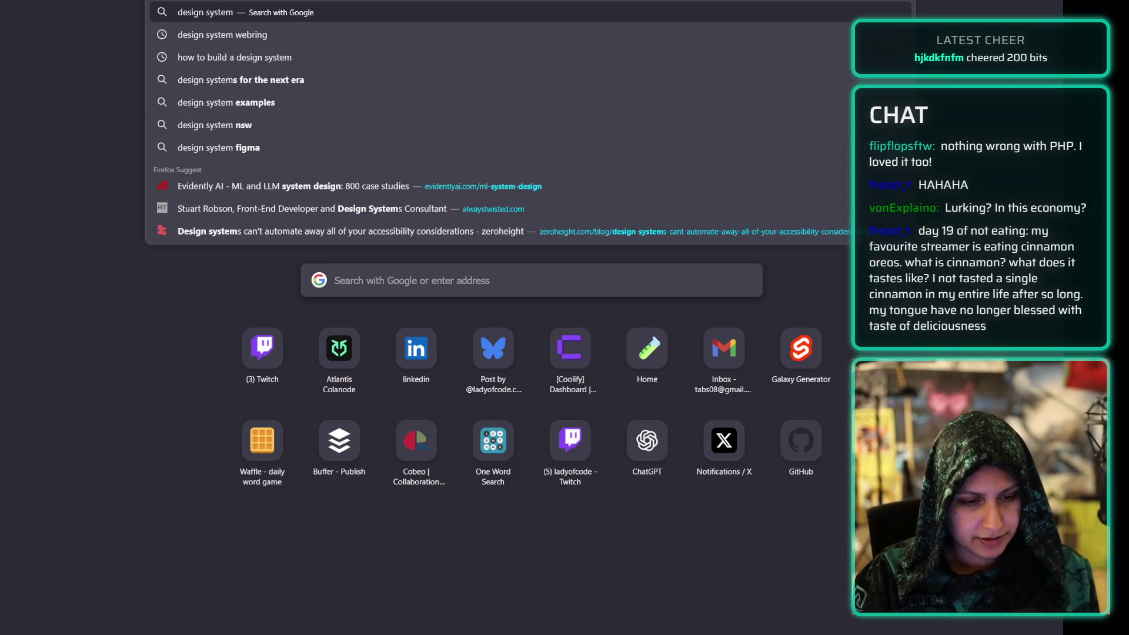
{"action": "key", "text": "BackSpace"}
{"action": "key", "text": "BackSpace"}
{"action": "key", "text": "BackSpace"}
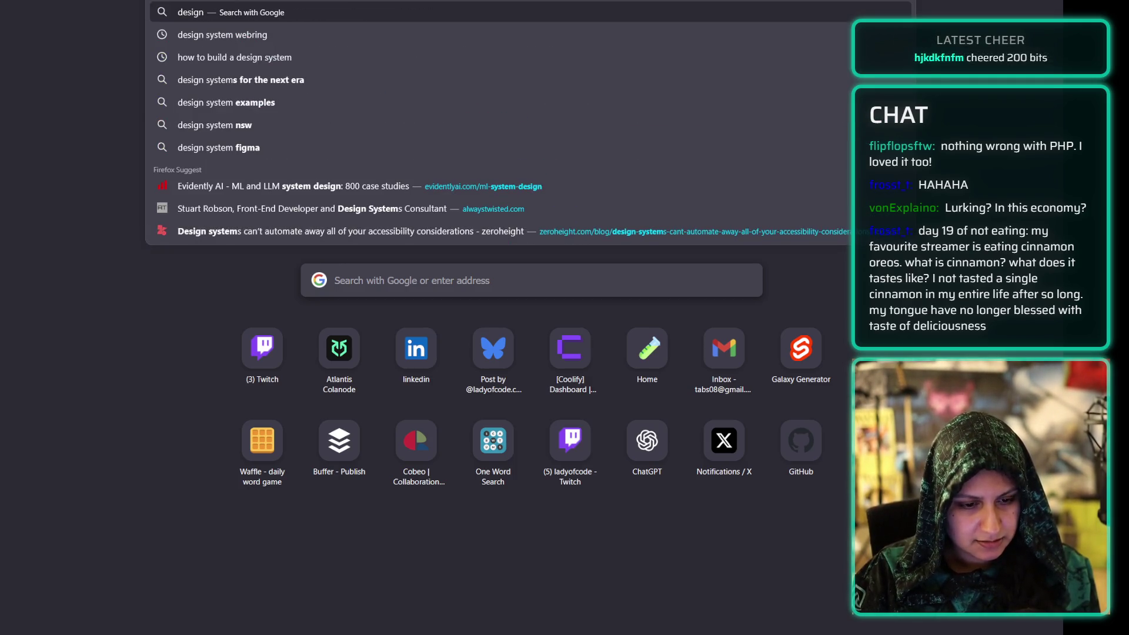
{"action": "type", "text": "atlantis"}
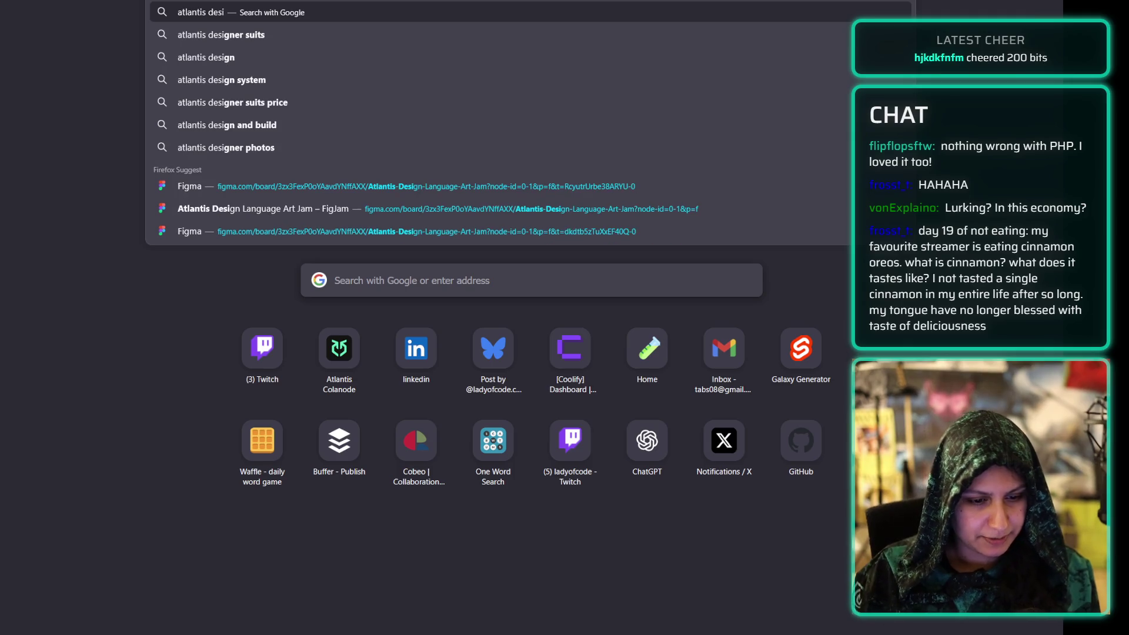
{"action": "left_click", "coordinate": [294, 200]}
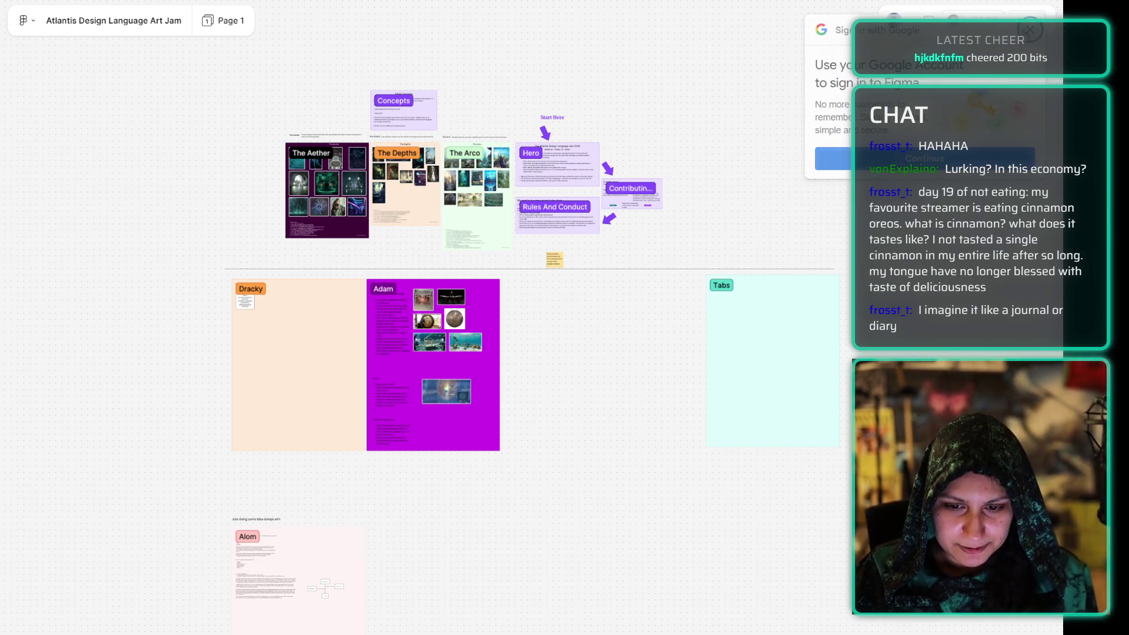
Dismiss the Google sign-in and multiplayer sign-up prompts on the FigJam board.
{"action": "left_click", "coordinate": [1030, 30]}
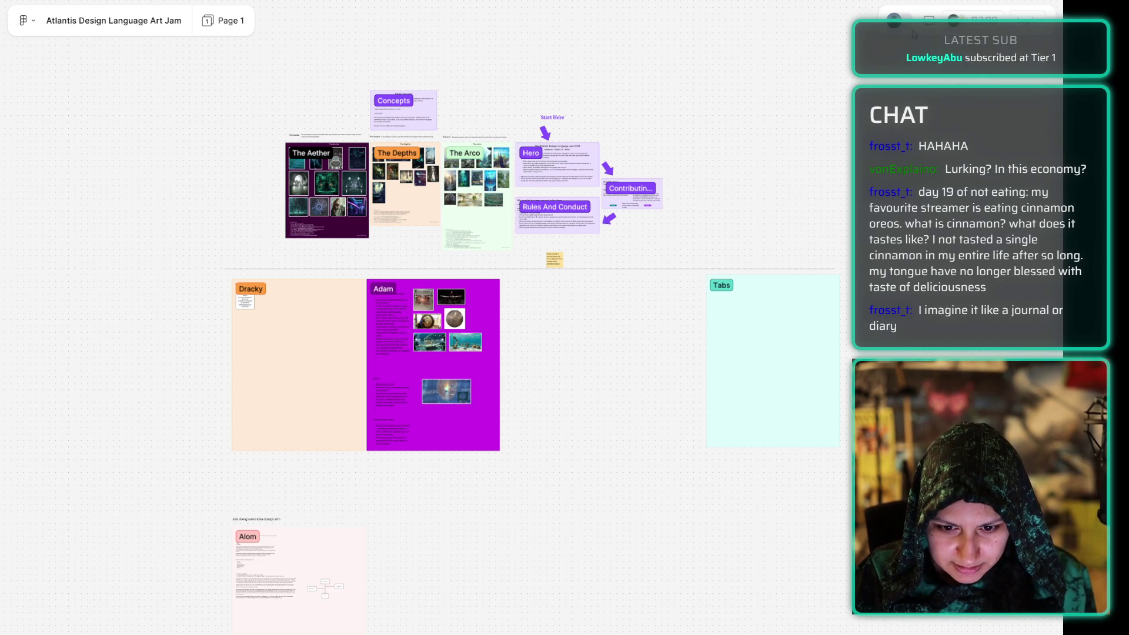
{"action": "left_click", "coordinate": [898, 16]}
{"action": "left_click", "coordinate": [654, 82]}
Pan past the Adam music section to centre Alom's Building Ideas notes and department diagram.
{"action": "scroll", "coordinate": [425, 394], "scroll_direction": "up", "scroll_amount": 1}
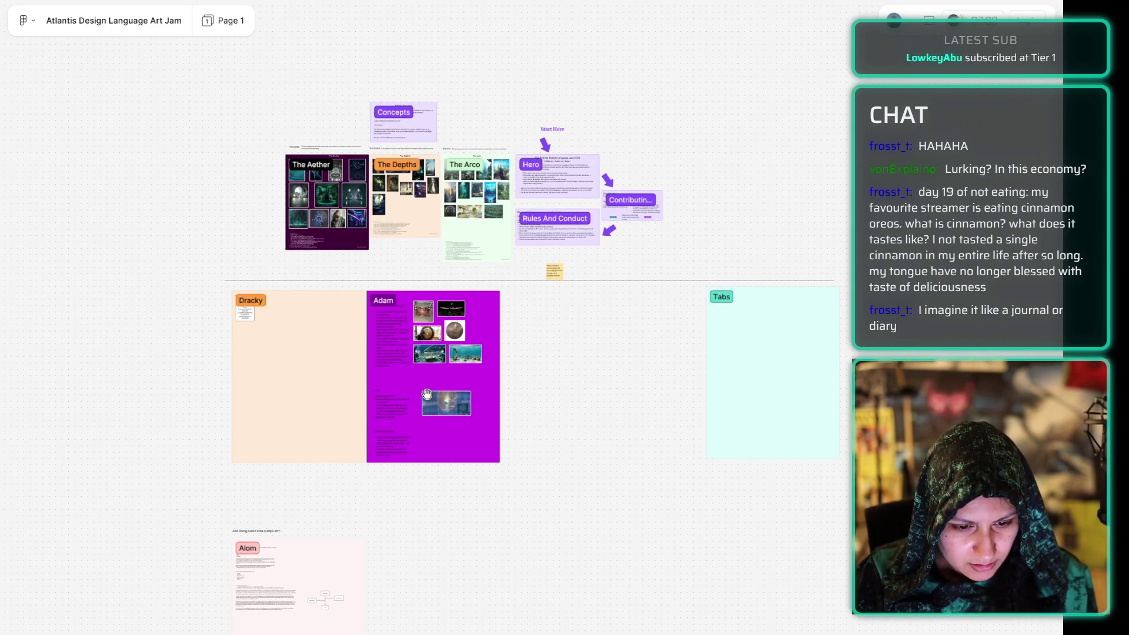
{"action": "scroll", "coordinate": [401, 401], "scroll_direction": "up", "scroll_amount": 3, "text": "ctrl"}
{"action": "scroll", "coordinate": [401, 401], "scroll_direction": "up", "scroll_amount": 2, "text": "ctrl"}
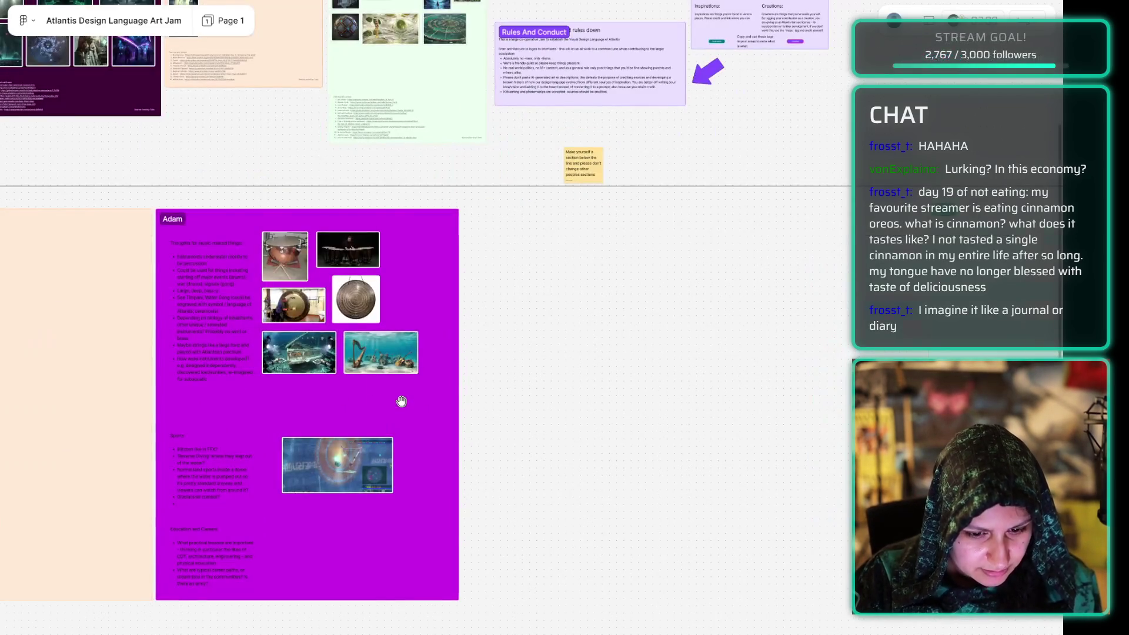
{"action": "left_click_drag", "start_coordinate": [569, 302], "coordinate": [802, 107]}
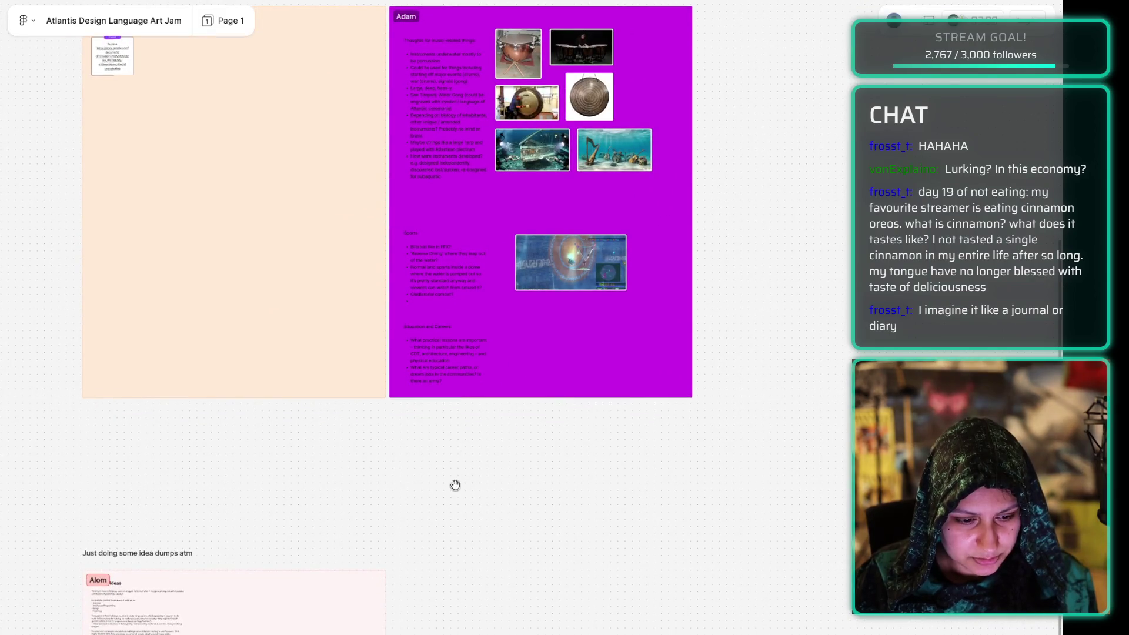
{"action": "left_click_drag", "start_coordinate": [453, 484], "coordinate": [668, 235]}
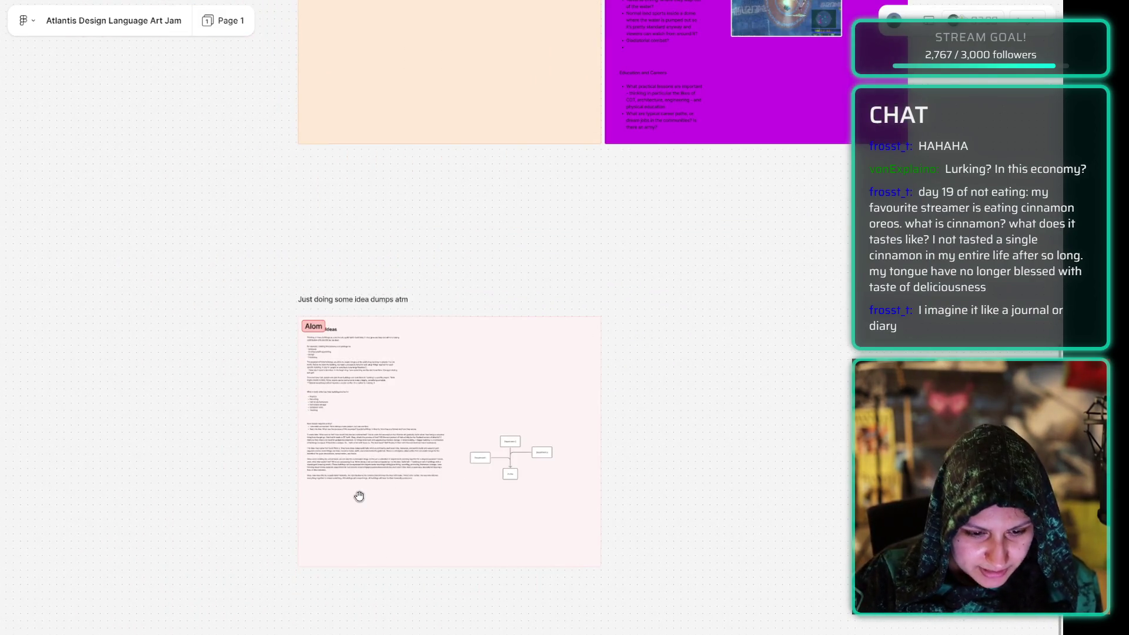
{"action": "scroll", "coordinate": [358, 495], "scroll_direction": "up", "scroll_amount": 3, "text": "ctrl"}
{"action": "scroll", "coordinate": [416, 242], "scroll_direction": "down", "scroll_amount": 3}
{"action": "left_click_drag", "start_coordinate": [416, 243], "coordinate": [558, 188]}
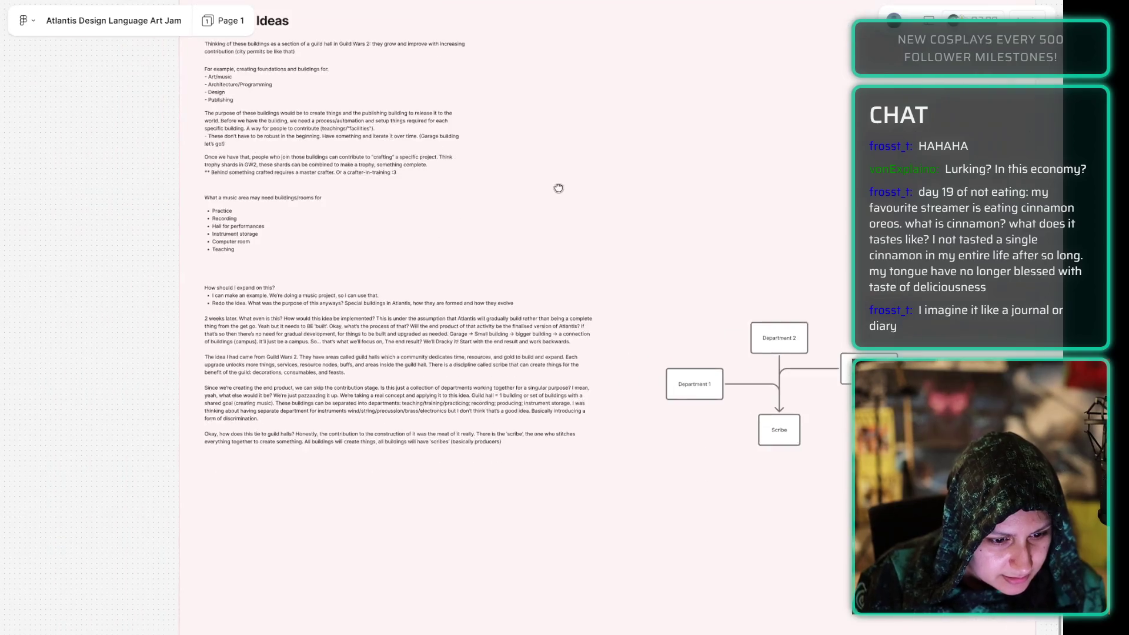
Read through the Building Ideas notes and the text above the music-area list.
{"action": "scroll", "coordinate": [562, 187], "scroll_direction": "up", "scroll_amount": 2, "text": "ctrl"}
{"action": "mouse_move", "coordinate": [561, 128]}
{"action": "left_mouse_down"}
{"action": "mouse_move", "coordinate": [575, 250]}
{"action": "mouse_move", "coordinate": [555, 267]}
{"action": "left_mouse_up"}
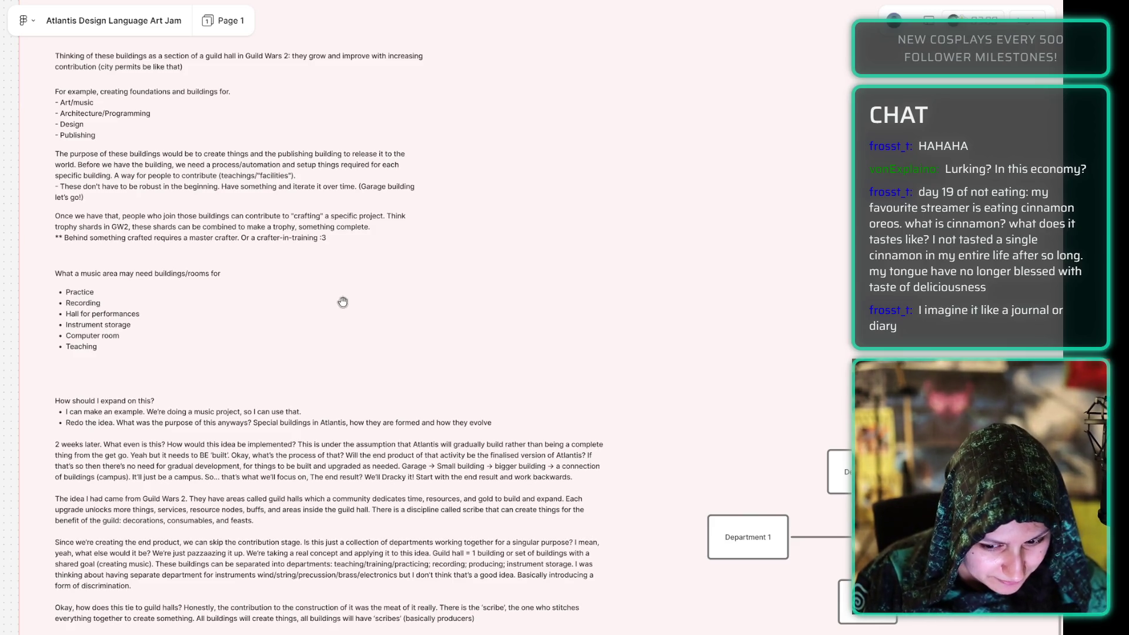
{"action": "scroll", "coordinate": [316, 334], "scroll_direction": "down", "scroll_amount": 3}
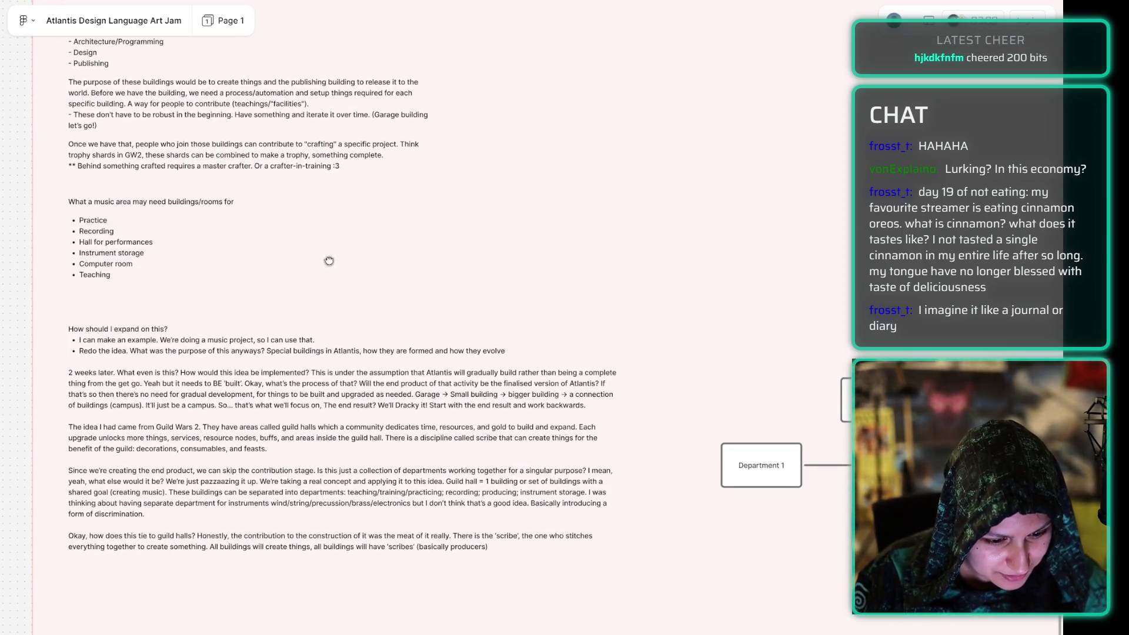
{"action": "scroll", "coordinate": [376, 276], "scroll_direction": "right", "scroll_amount": 2}
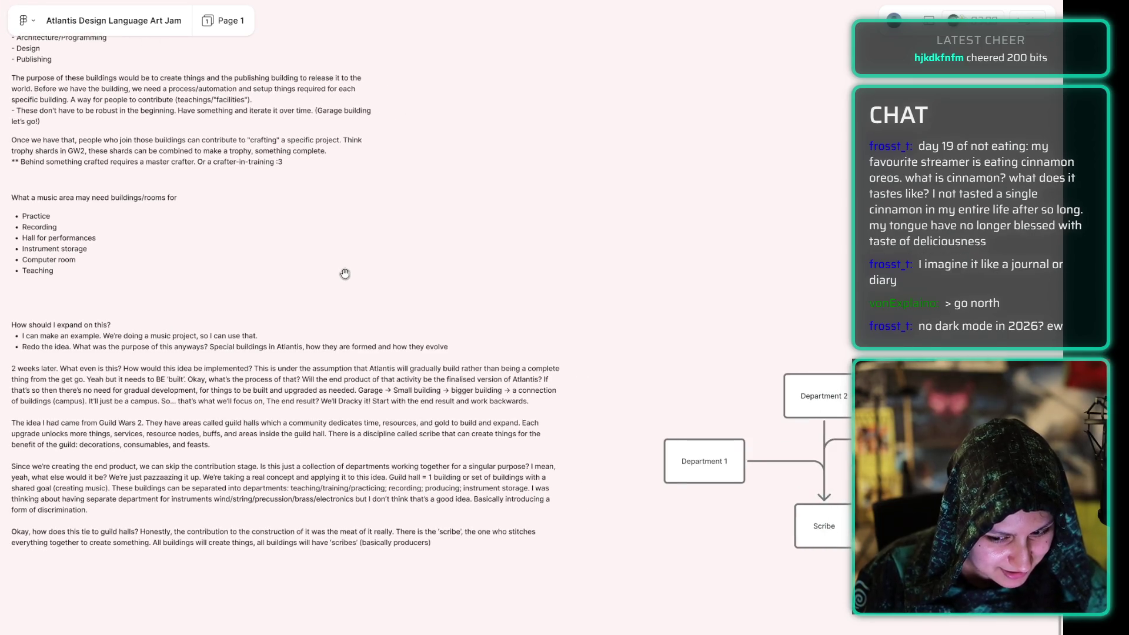
{"action": "left_click_drag", "start_coordinate": [344, 274], "coordinate": [420, 280]}
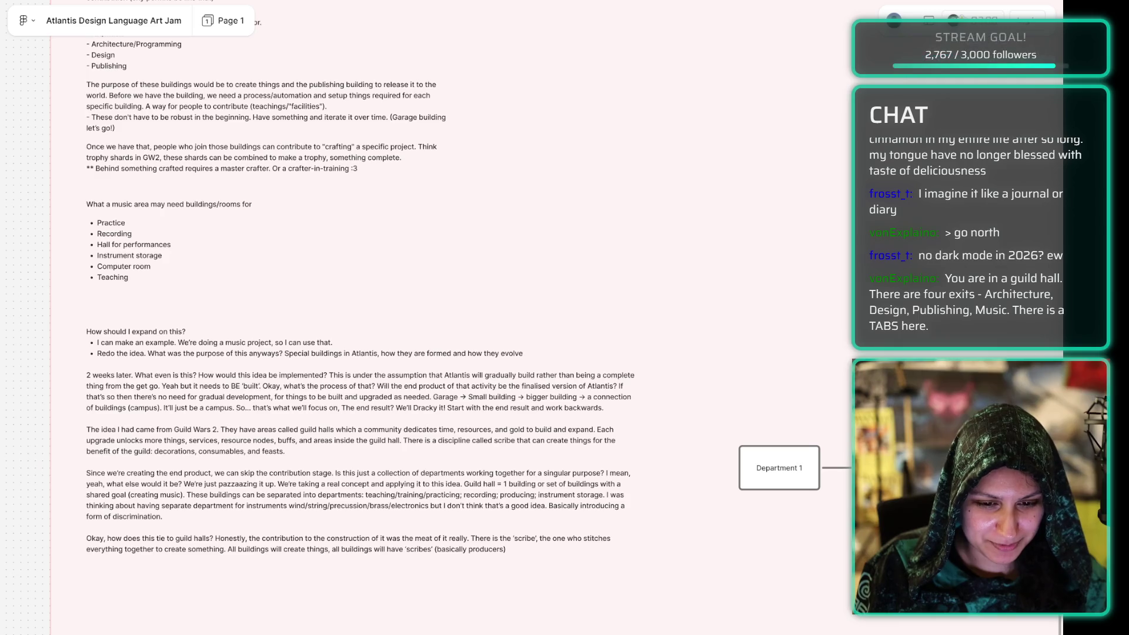
Scroll to the Dracky section and select the Routine card's Google Docs link.
{"action": "scroll", "coordinate": [367, 151], "scroll_direction": "up", "scroll_amount": 10}
{"action": "scroll", "coordinate": [367, 152], "scroll_direction": "down", "scroll_amount": 15}
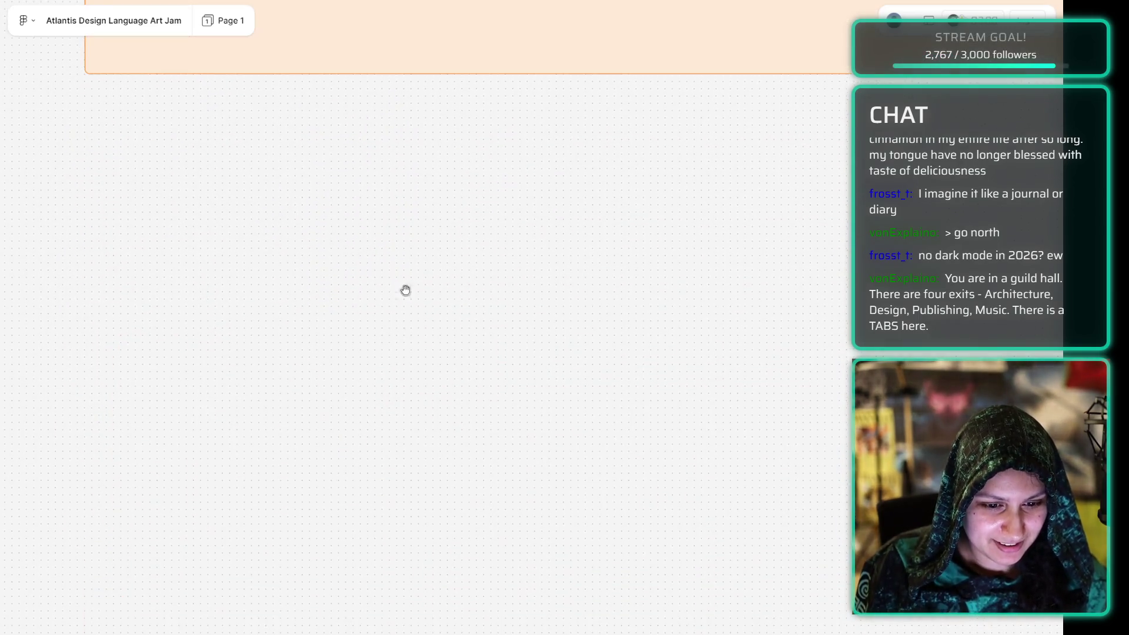
{"action": "scroll", "coordinate": [395, 325], "scroll_direction": "up", "scroll_amount": 5}
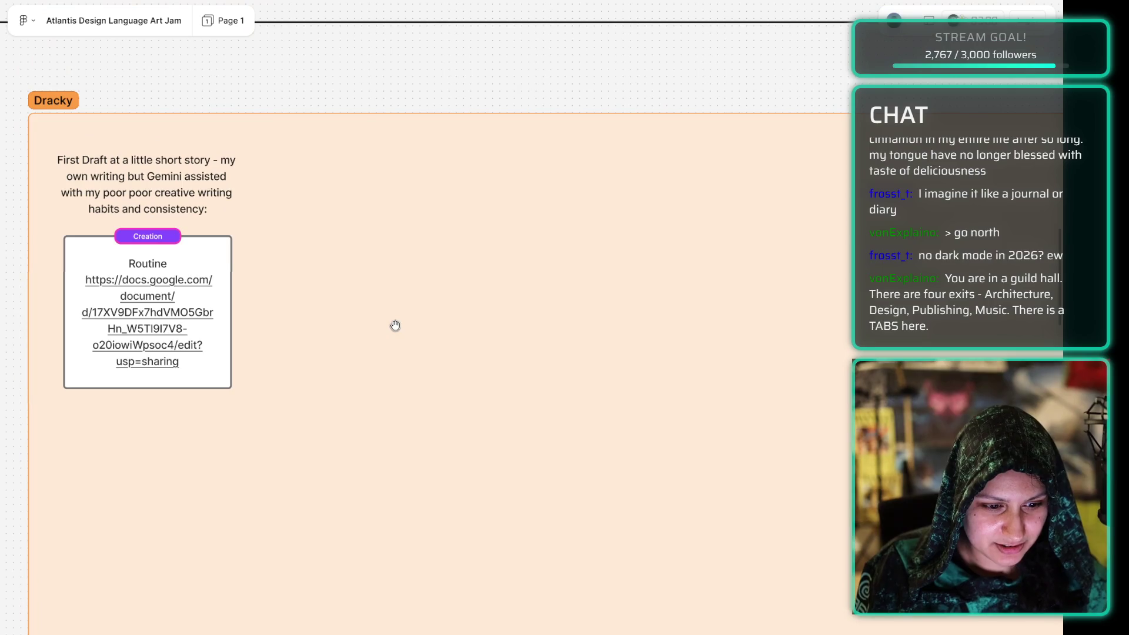
{"action": "left_click_drag", "start_coordinate": [404, 318], "coordinate": [462, 318]}
{"action": "double_click", "coordinate": [205, 314]}
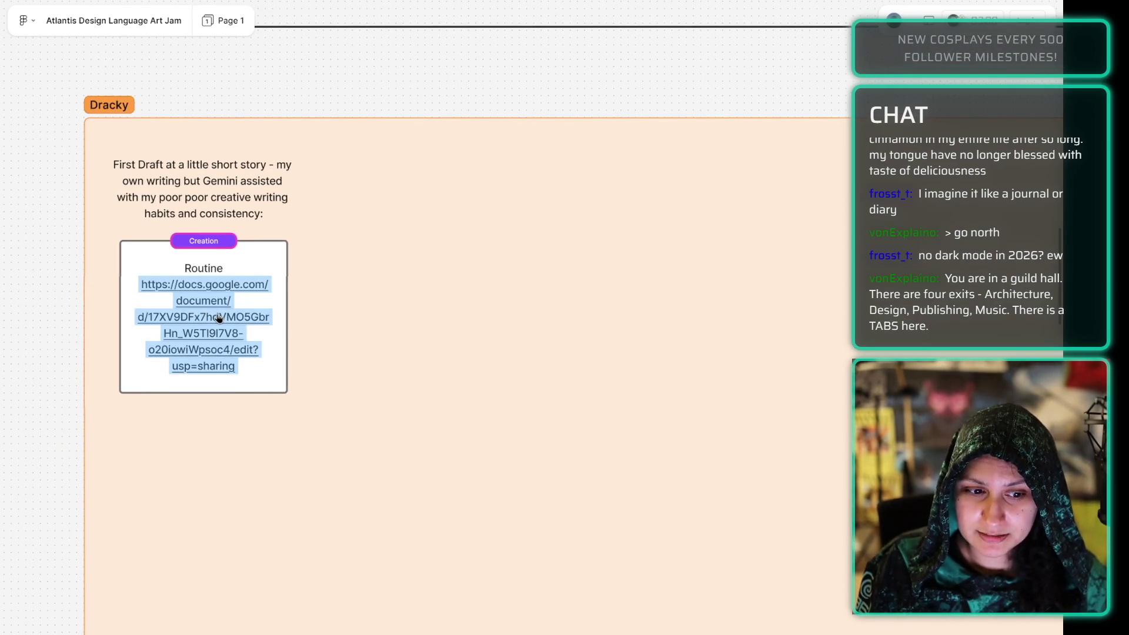
Follow the Routine card's link through Figma's redirect page to the 'ACJ - Routine' Google Doc.
{"action": "left_click", "coordinate": [235, 318]}
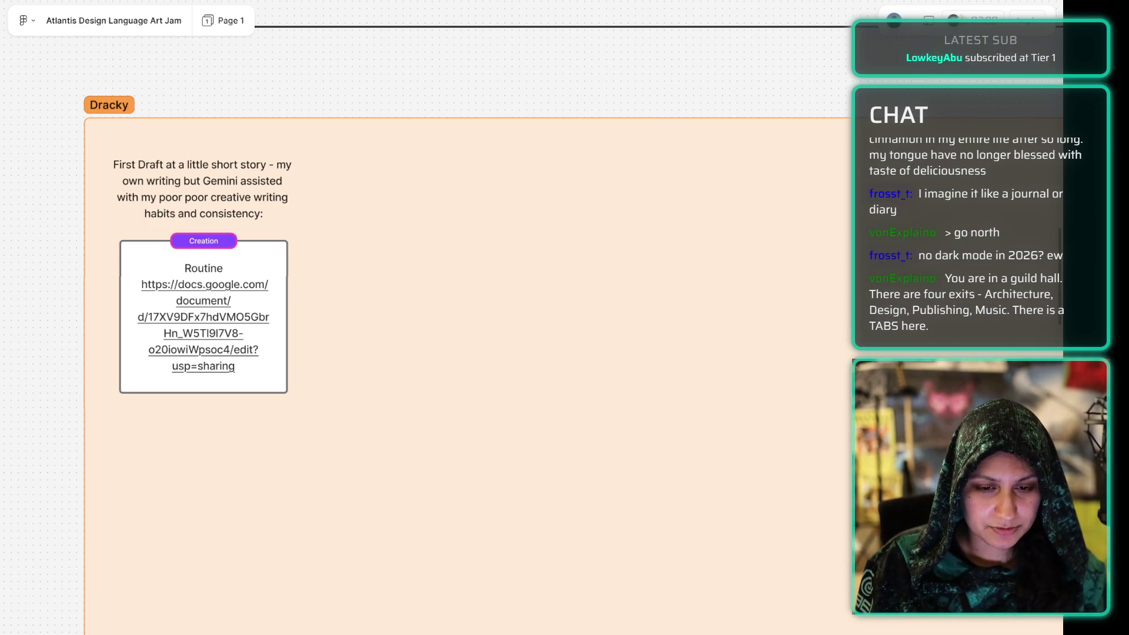
{"action": "left_click", "coordinate": [210, 313]}
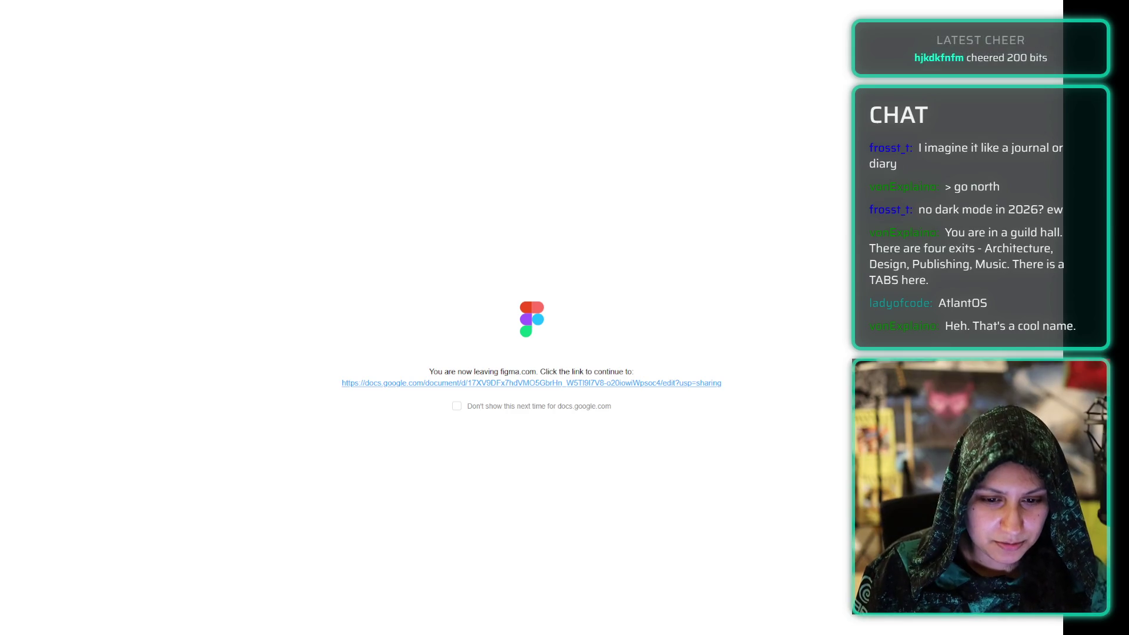
{"action": "left_click", "coordinate": [500, 384]}
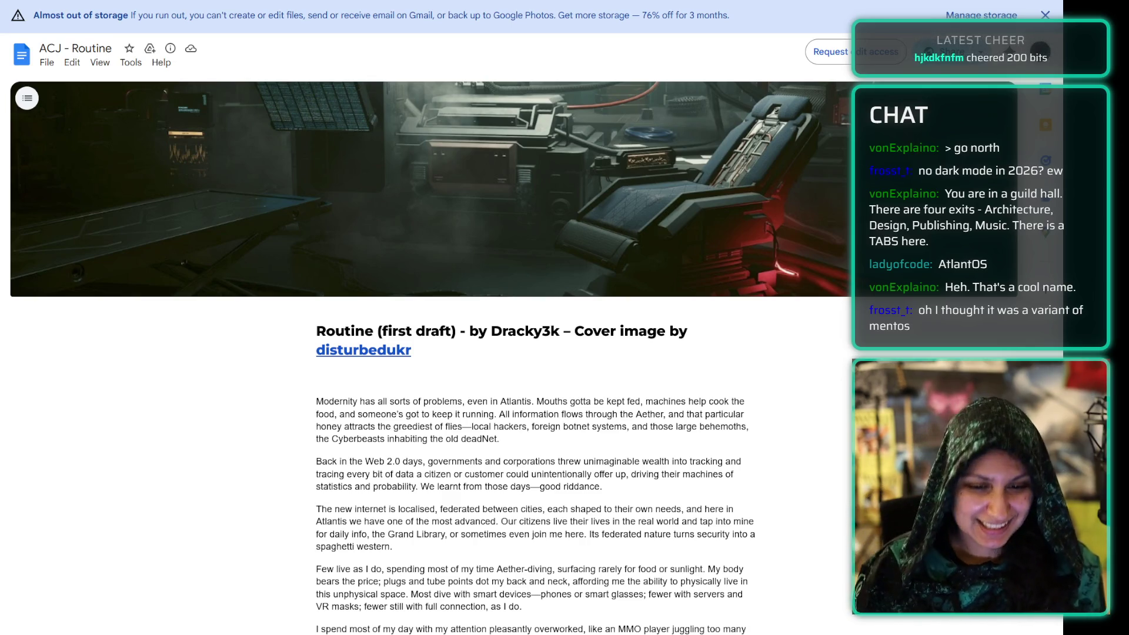
{"action": "scroll", "coordinate": [449, 344], "scroll_direction": "down", "scroll_amount": 3}
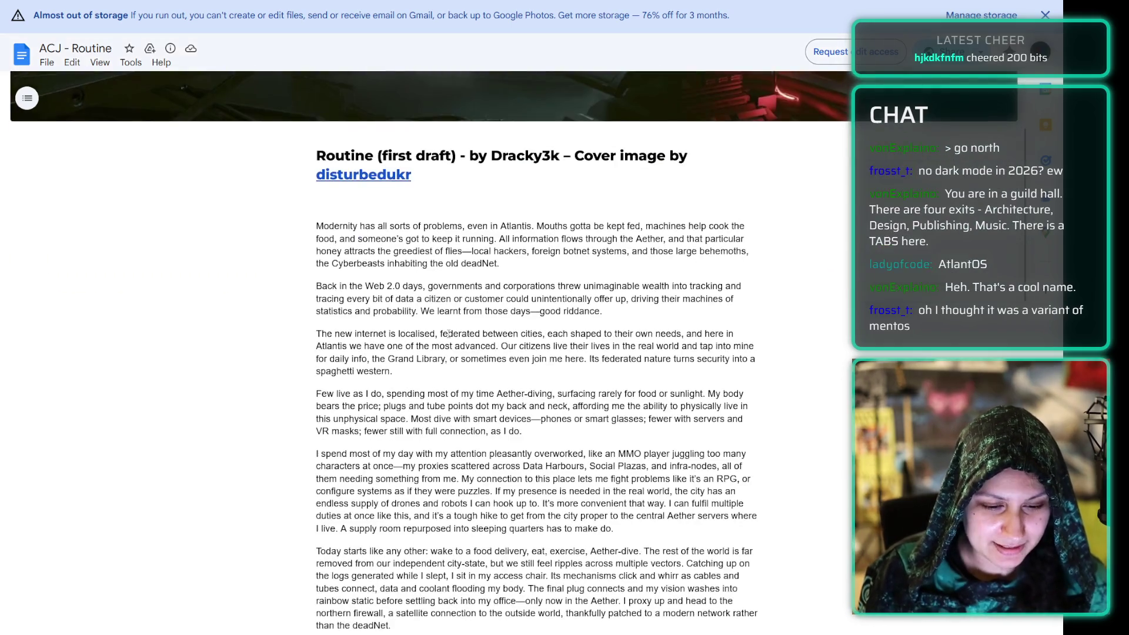
{"action": "scroll", "coordinate": [531, 205], "scroll_direction": "up", "scroll_amount": 2}
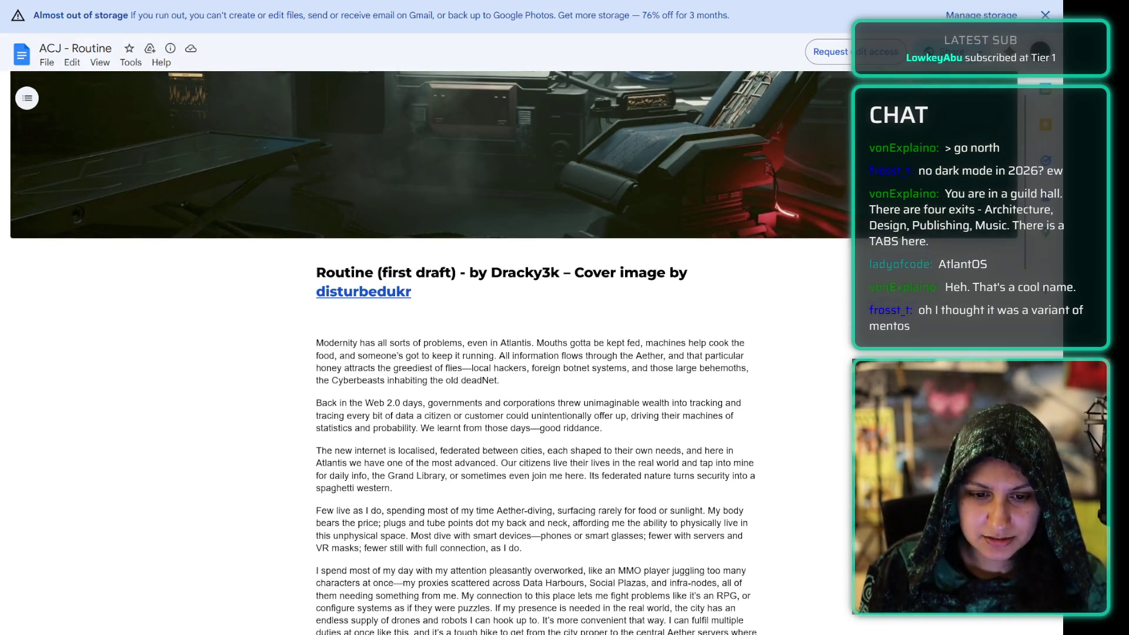
{"action": "scroll", "coordinate": [348, 238], "scroll_direction": "down", "scroll_amount": 4}
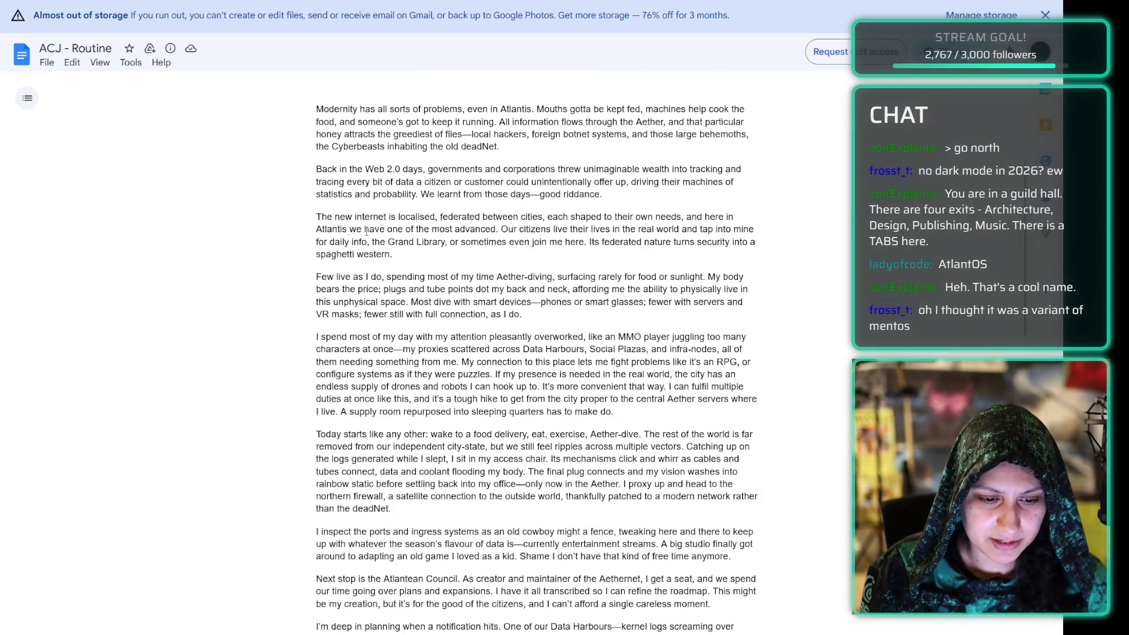
{"action": "scroll", "coordinate": [348, 238], "scroll_direction": "down", "scroll_amount": 20}
{"action": "scroll", "coordinate": [405, 296], "scroll_direction": "up", "scroll_amount": 15}
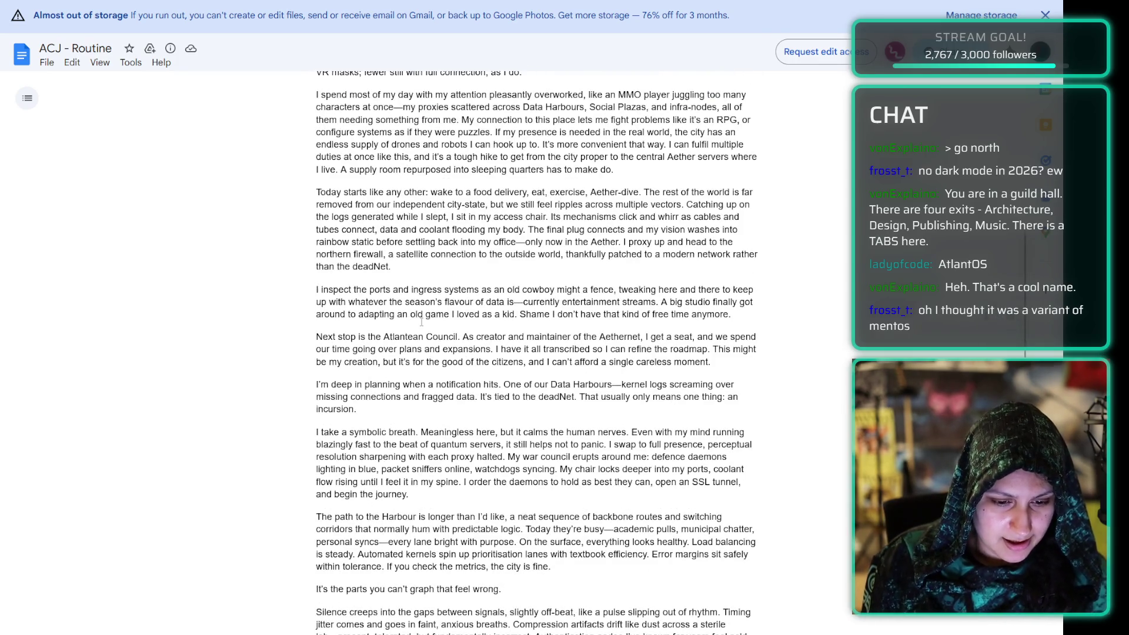
{"action": "key", "text": "ctrl+w"}
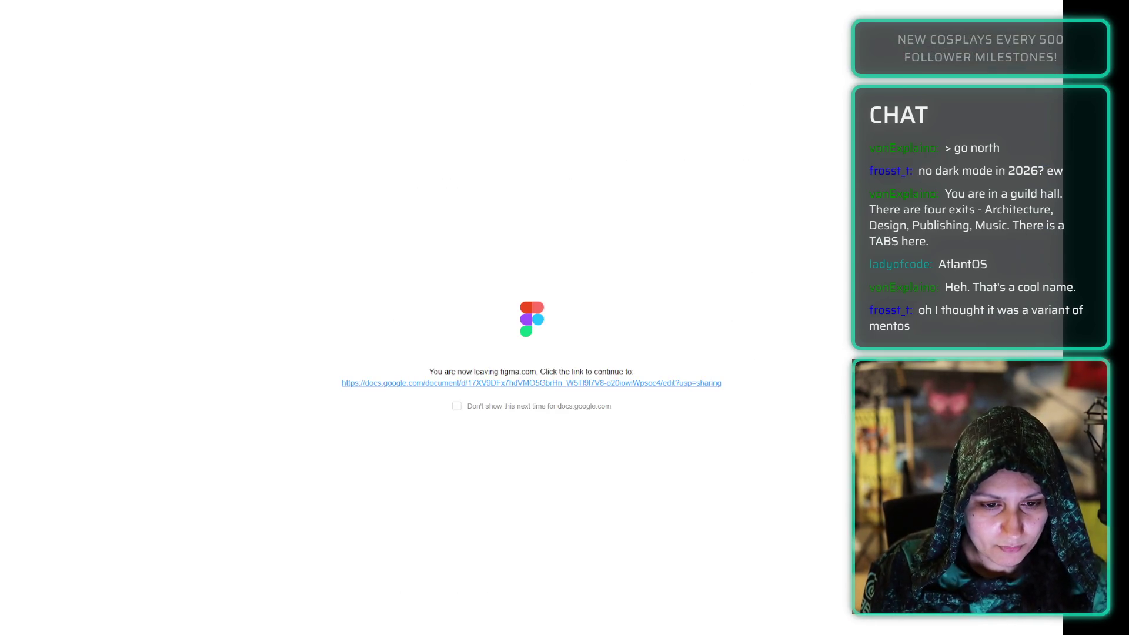
Close the redirect tab to return to the board and dismiss the multiplayer sign-up prompt.
{"action": "key", "text": "ctrl+w"}
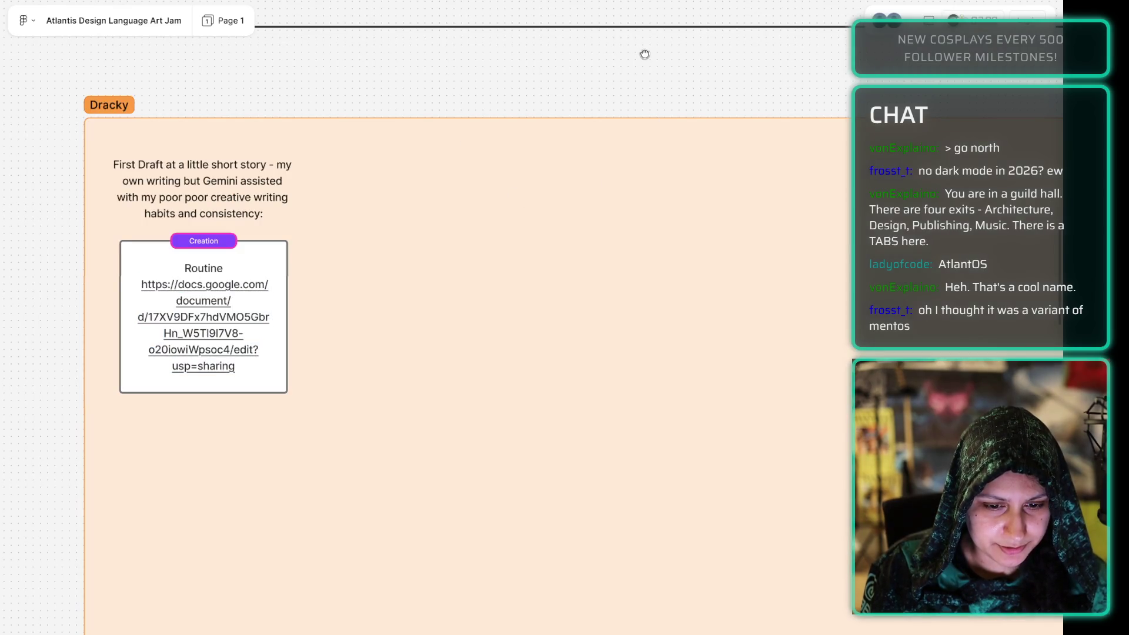
{"action": "scroll", "coordinate": [480, 239], "scroll_direction": "up", "scroll_amount": 5}
{"action": "scroll", "coordinate": [480, 238], "scroll_direction": "right", "scroll_amount": 8}
{"action": "key", "text": "slash"}
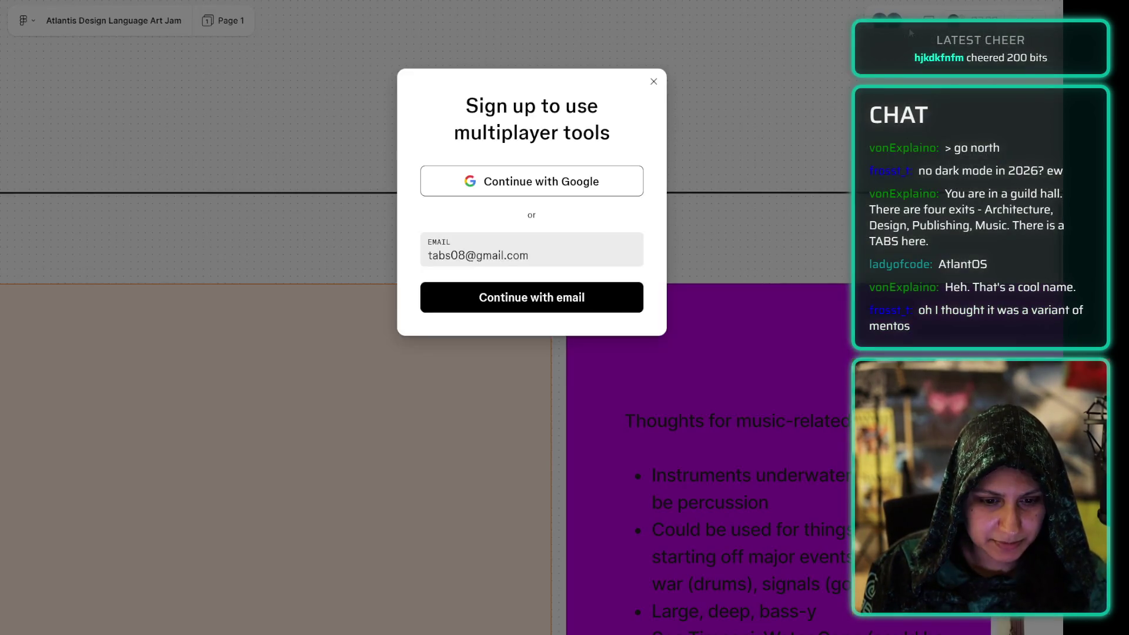
{"action": "left_click", "coordinate": [653, 81]}
Pan across the gong and harp images and music notes to the Education and Careers list.
{"action": "scroll", "coordinate": [658, 96], "scroll_direction": "right", "scroll_amount": 8}
{"action": "scroll", "coordinate": [605, 58], "scroll_direction": "down", "scroll_amount": 4}
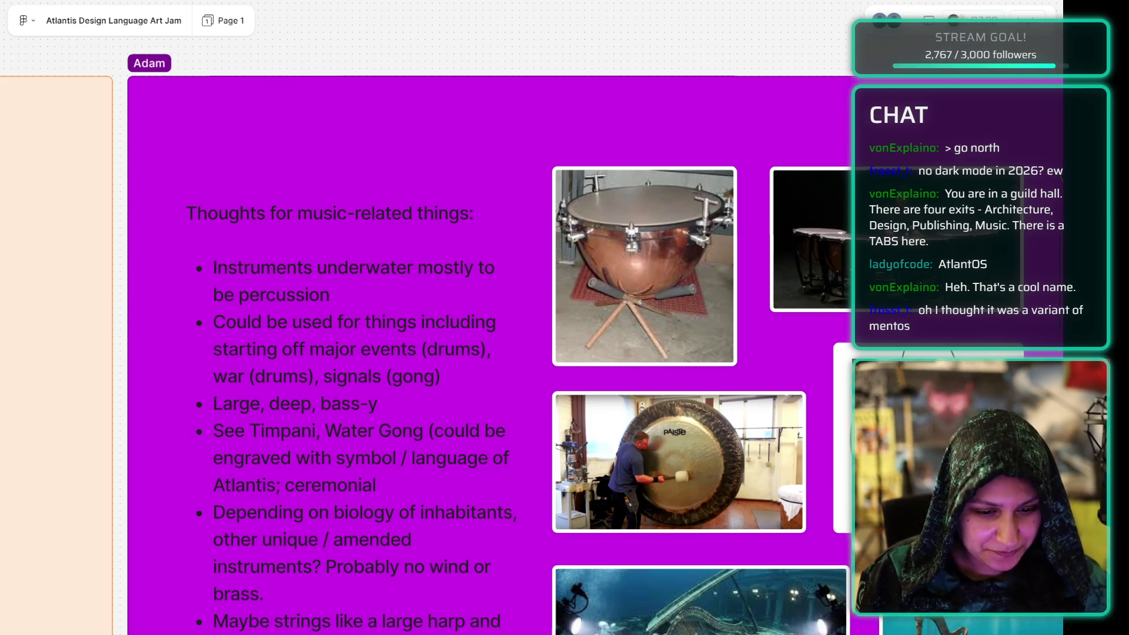
{"action": "mouse_move", "coordinate": [571, 259]}
{"action": "left_mouse_down"}
{"action": "mouse_move", "coordinate": [503, 207]}
{"action": "mouse_move", "coordinate": [441, 180]}
{"action": "mouse_move", "coordinate": [446, 148]}
{"action": "mouse_move", "coordinate": [446, 265]}
{"action": "mouse_move", "coordinate": [466, 187]}
{"action": "mouse_move", "coordinate": [433, 180]}
{"action": "left_mouse_up"}
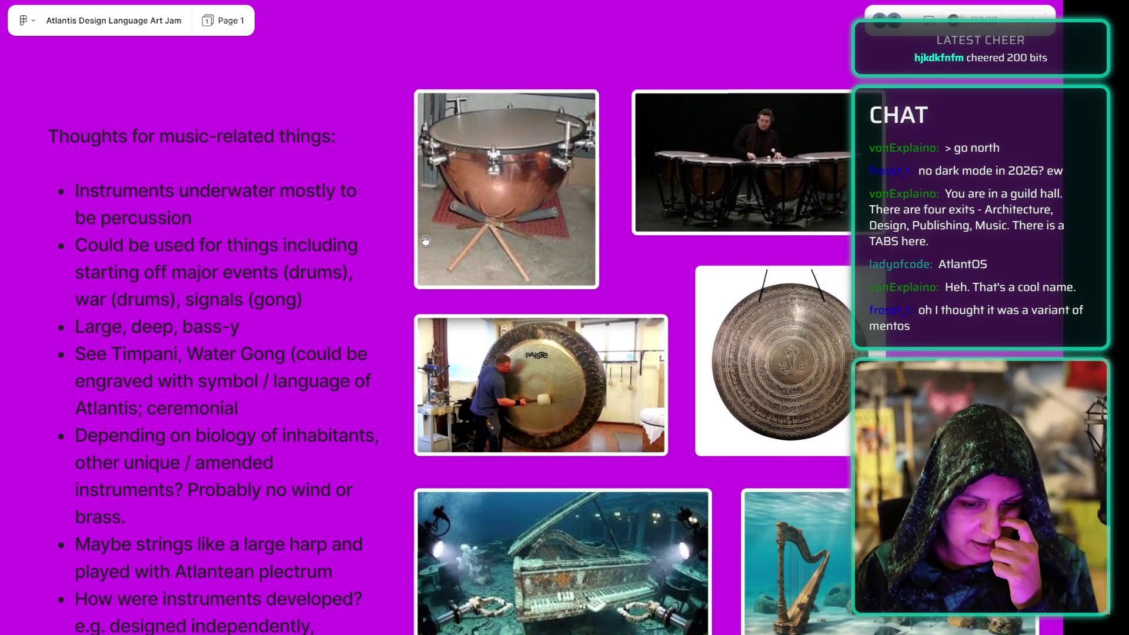
{"action": "left_click_drag", "start_coordinate": [399, 417], "coordinate": [390, 365]}
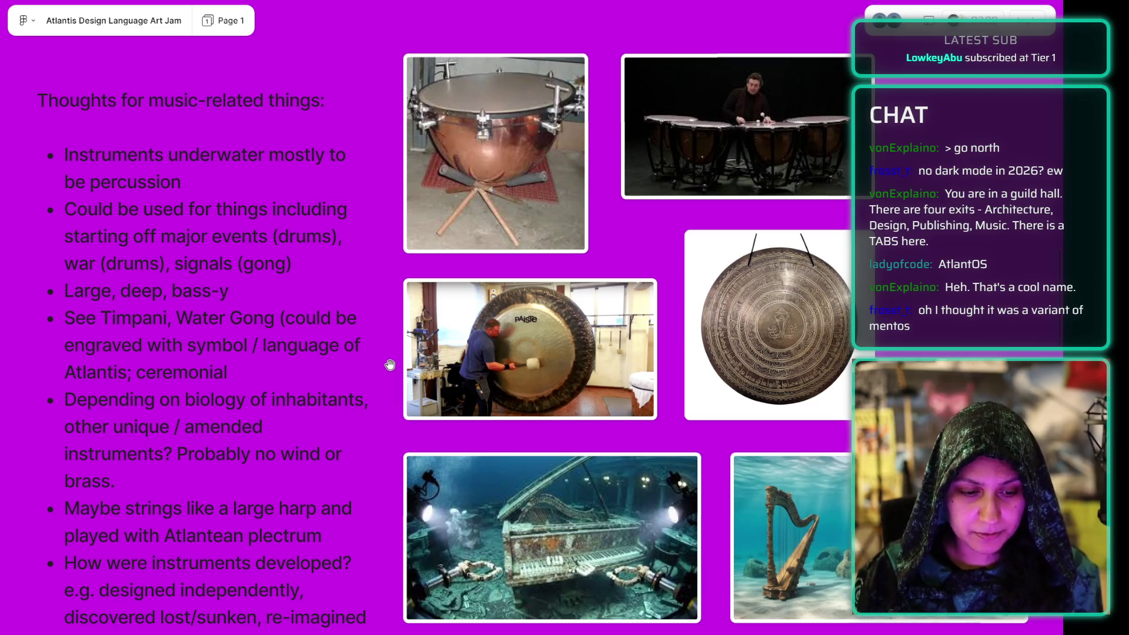
{"action": "scroll", "coordinate": [389, 365], "scroll_direction": "down", "scroll_amount": 10}
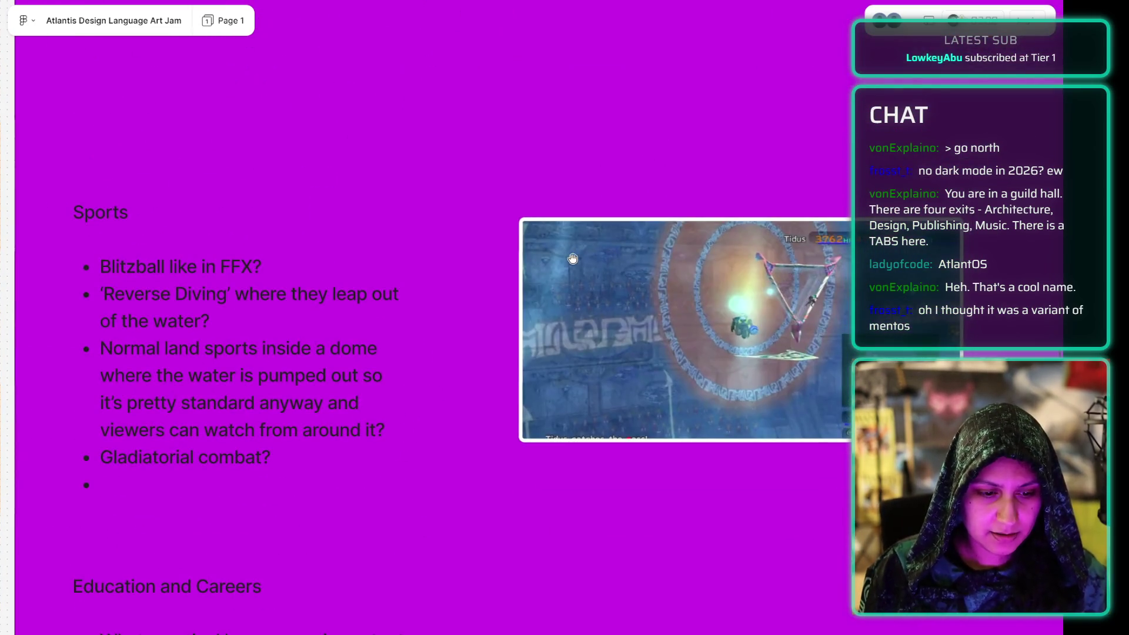
{"action": "mouse_move", "coordinate": [607, 479]}
{"action": "left_mouse_down"}
{"action": "mouse_move", "coordinate": [582, 401]}
{"action": "mouse_move", "coordinate": [616, 252]}
{"action": "left_mouse_up"}
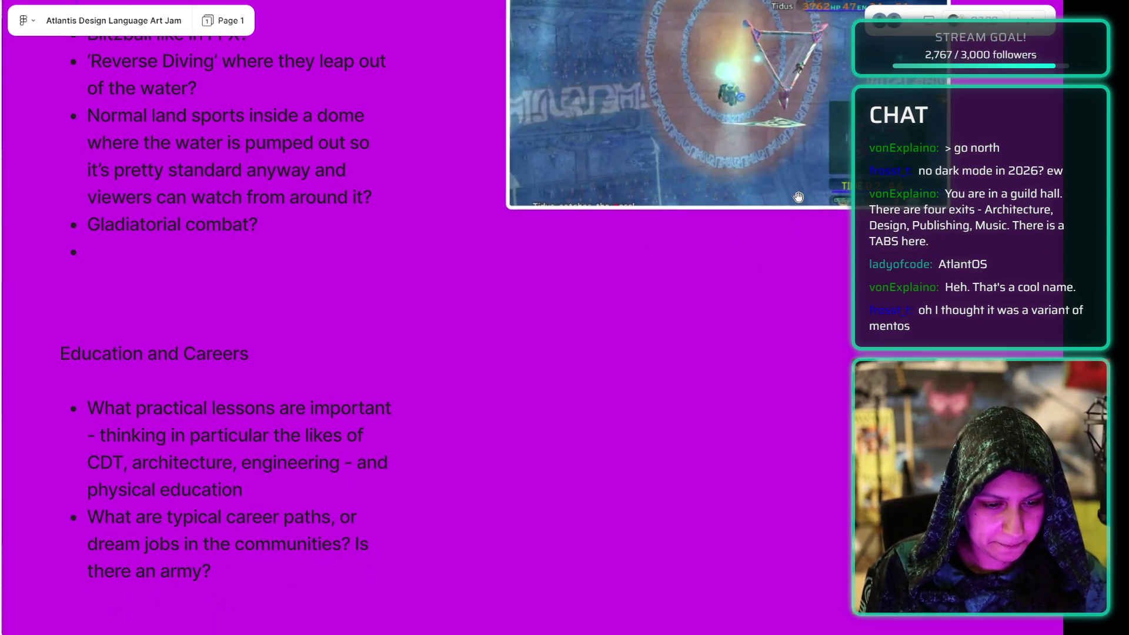
Scroll toward the Hero and Rules frames, ending at the moodboard sources list and drummer photo.
{"action": "scroll", "coordinate": [798, 196], "scroll_direction": "up", "scroll_amount": 10}
{"action": "scroll", "coordinate": [798, 197], "scroll_direction": "right", "scroll_amount": 10}
{"action": "scroll", "coordinate": [650, 237], "scroll_direction": "right", "scroll_amount": 8}
{"action": "scroll", "coordinate": [363, 162], "scroll_direction": "up", "scroll_amount": 5}
{"action": "scroll", "coordinate": [464, 255], "scroll_direction": "down", "scroll_amount": 10}
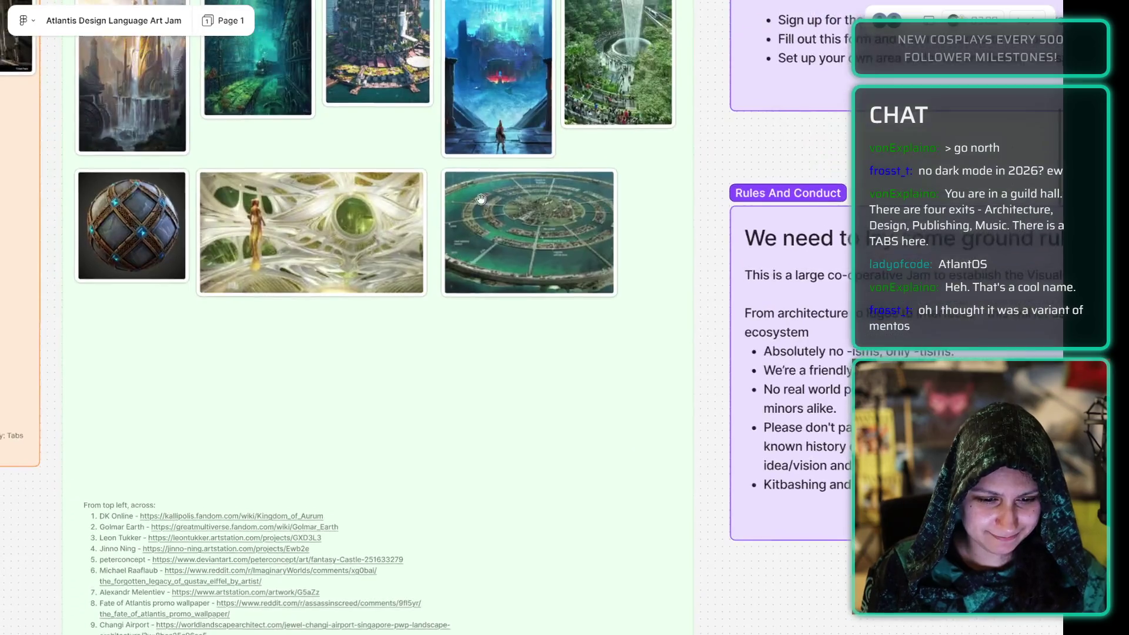
{"action": "scroll", "coordinate": [485, 252], "scroll_direction": "up", "scroll_amount": 5}
{"action": "scroll", "coordinate": [485, 253], "scroll_direction": "left", "scroll_amount": 10}
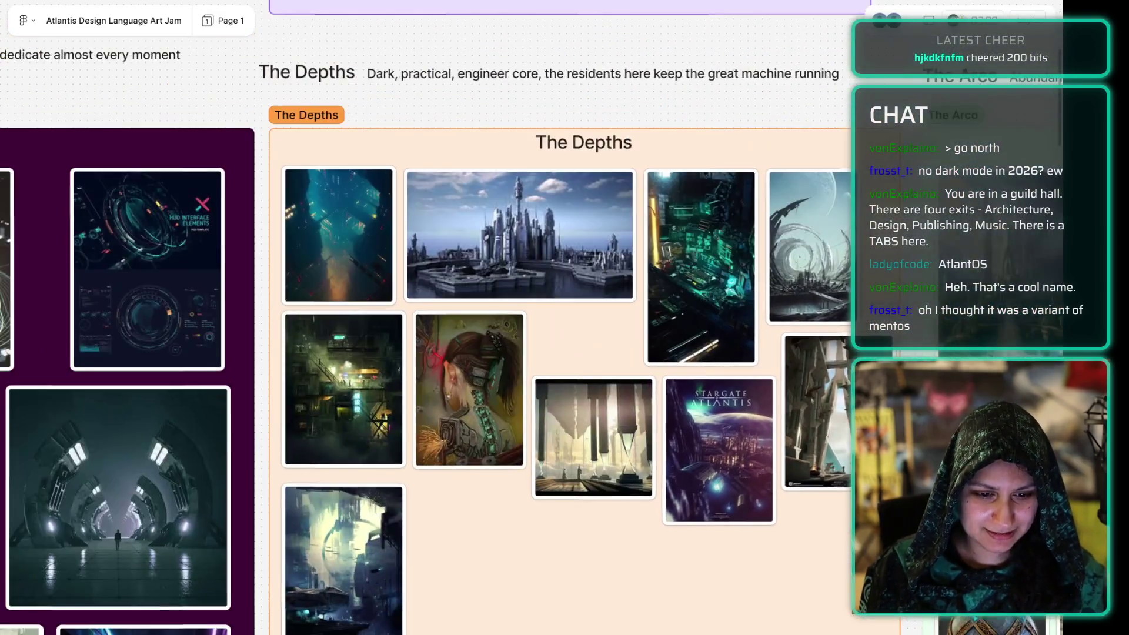
{"action": "scroll", "coordinate": [461, 204], "scroll_direction": "left", "scroll_amount": 10}
{"action": "scroll", "coordinate": [461, 204], "scroll_direction": "down", "scroll_amount": 4}
{"action": "scroll", "coordinate": [462, 204], "scroll_direction": "right", "scroll_amount": 10}
{"action": "scroll", "coordinate": [462, 204], "scroll_direction": "up", "scroll_amount": 3}
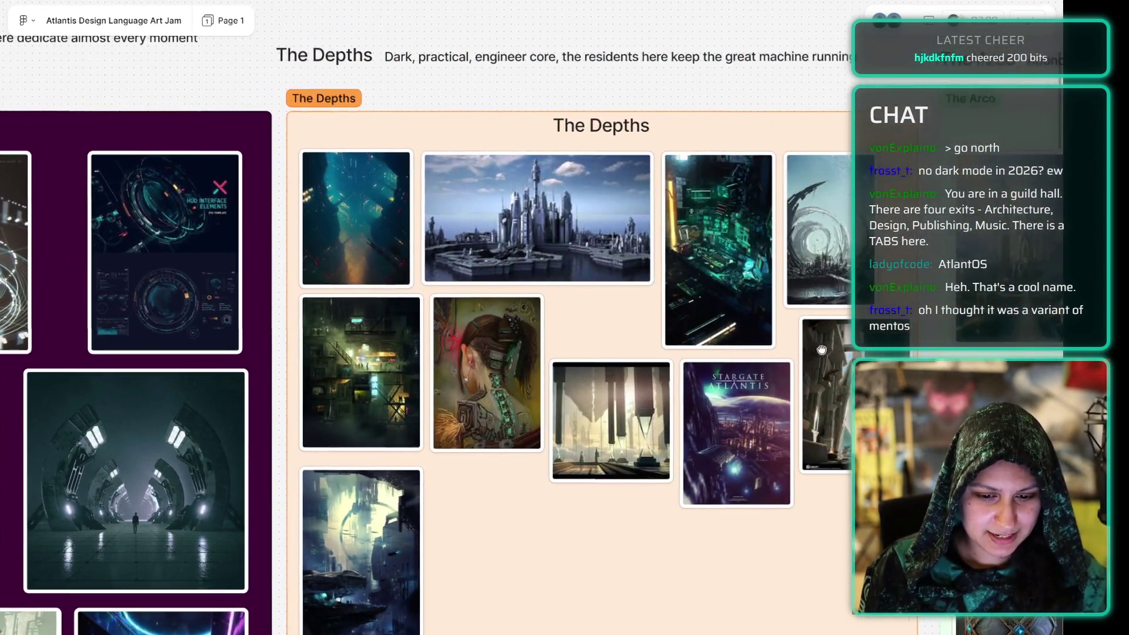
{"action": "scroll", "coordinate": [822, 349], "scroll_direction": "right", "scroll_amount": 10}
{"action": "scroll", "coordinate": [822, 349], "scroll_direction": "down", "scroll_amount": 1}
{"action": "left_click_drag", "start_coordinate": [703, 407], "coordinate": [571, 381]}
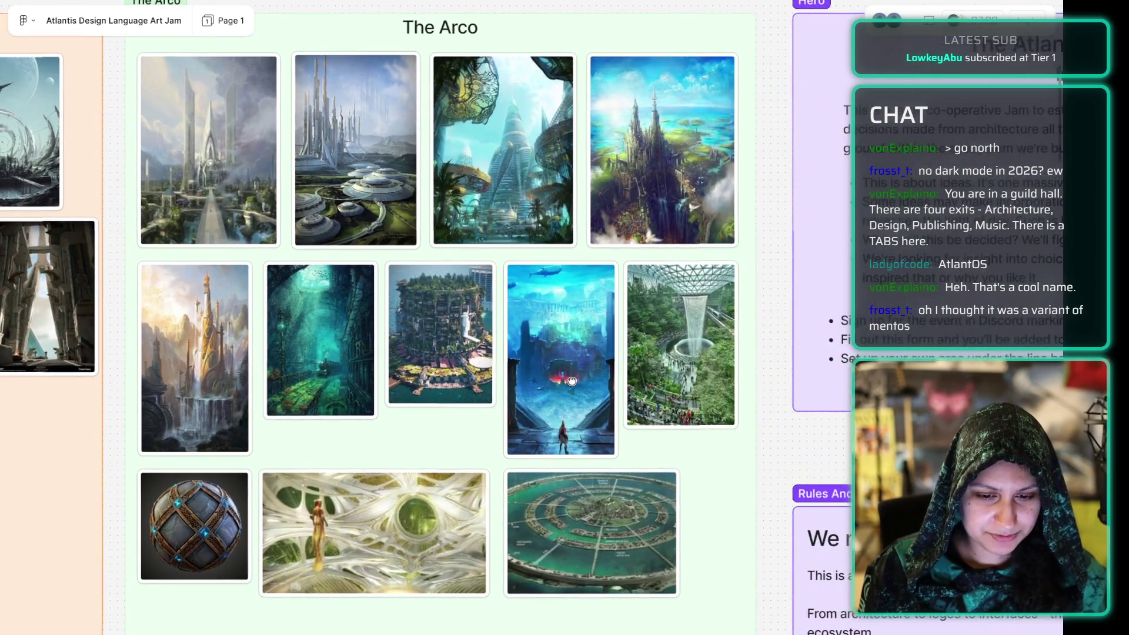
{"action": "scroll", "coordinate": [572, 381], "scroll_direction": "down", "scroll_amount": 8}
{"action": "scroll", "coordinate": [571, 381], "scroll_direction": "right", "scroll_amount": 3}
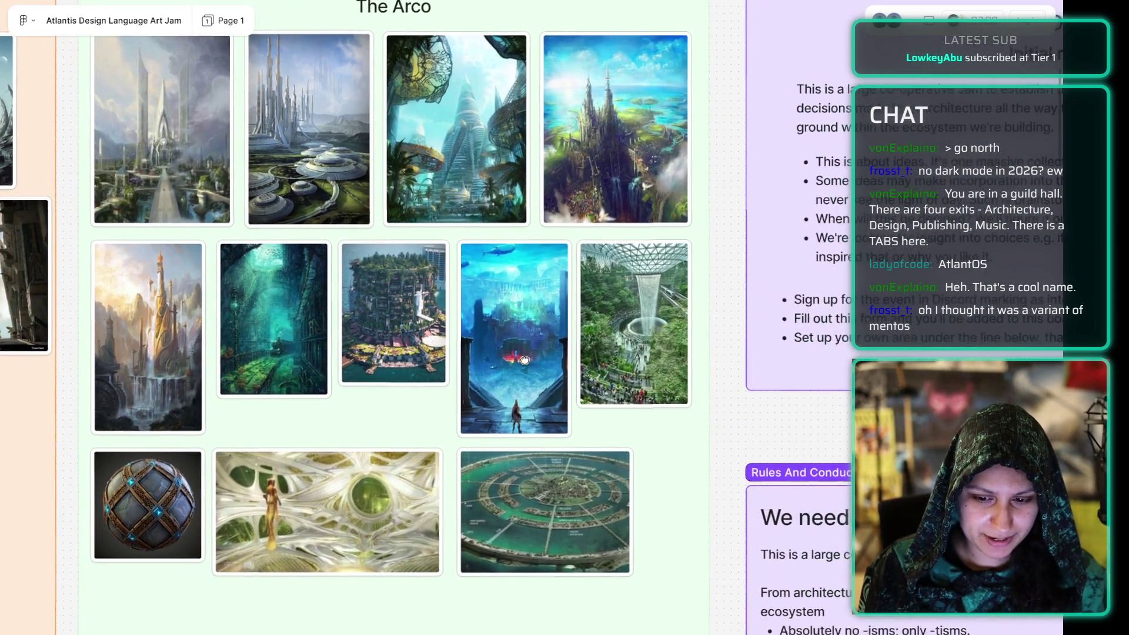
{"action": "scroll", "coordinate": [649, 388], "scroll_direction": "down", "scroll_amount": 20}
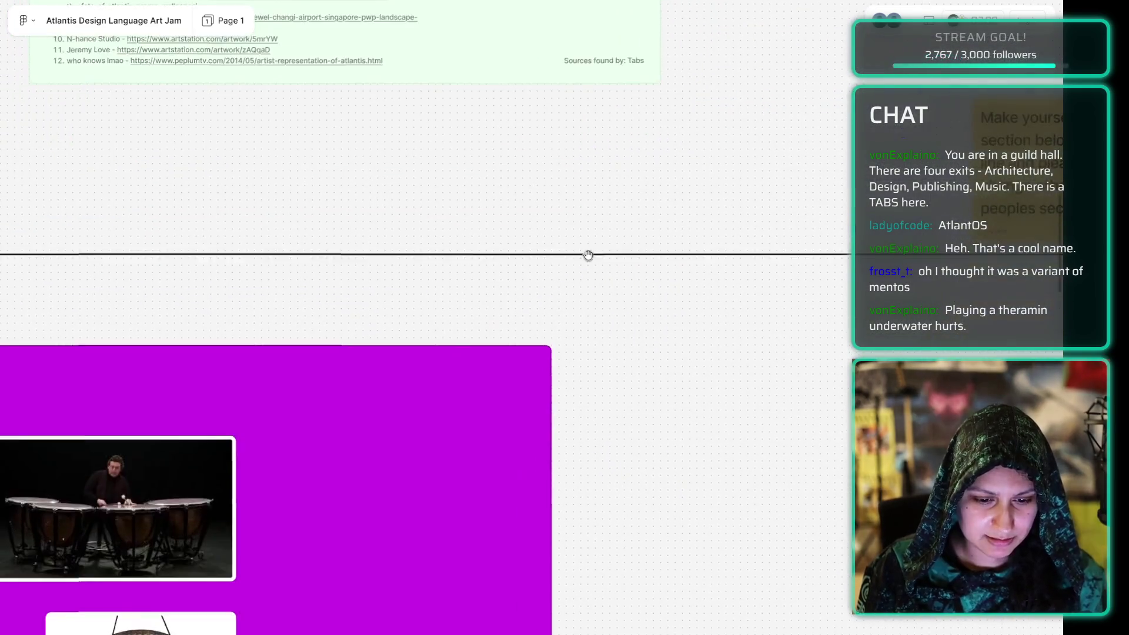
Zoom out and pan across the Tabs, Alom, Dracky and Adam sections, settling on Dracky and Adam.
{"action": "scroll", "coordinate": [535, 534], "scroll_direction": "down", "scroll_amount": 15}
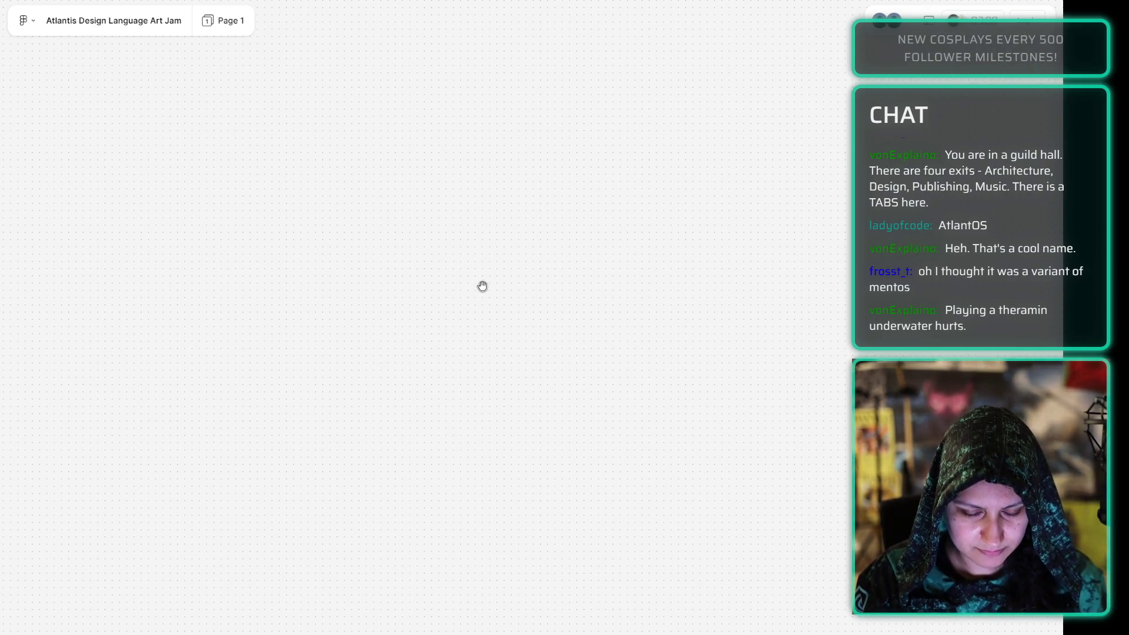
{"action": "scroll", "coordinate": [482, 286], "scroll_direction": "up", "scroll_amount": 10}
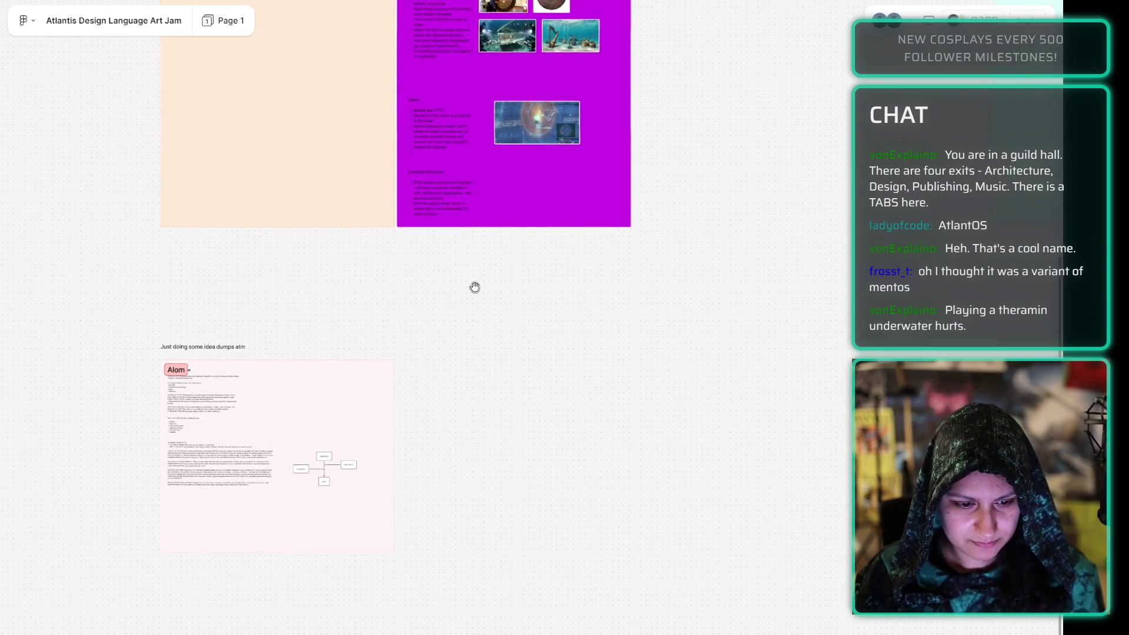
{"action": "scroll", "coordinate": [678, 275], "scroll_direction": "up", "scroll_amount": 5}
{"action": "scroll", "coordinate": [696, 491], "scroll_direction": "right", "scroll_amount": 5}
{"action": "scroll", "coordinate": [542, 372], "scroll_direction": "up", "scroll_amount": 2}
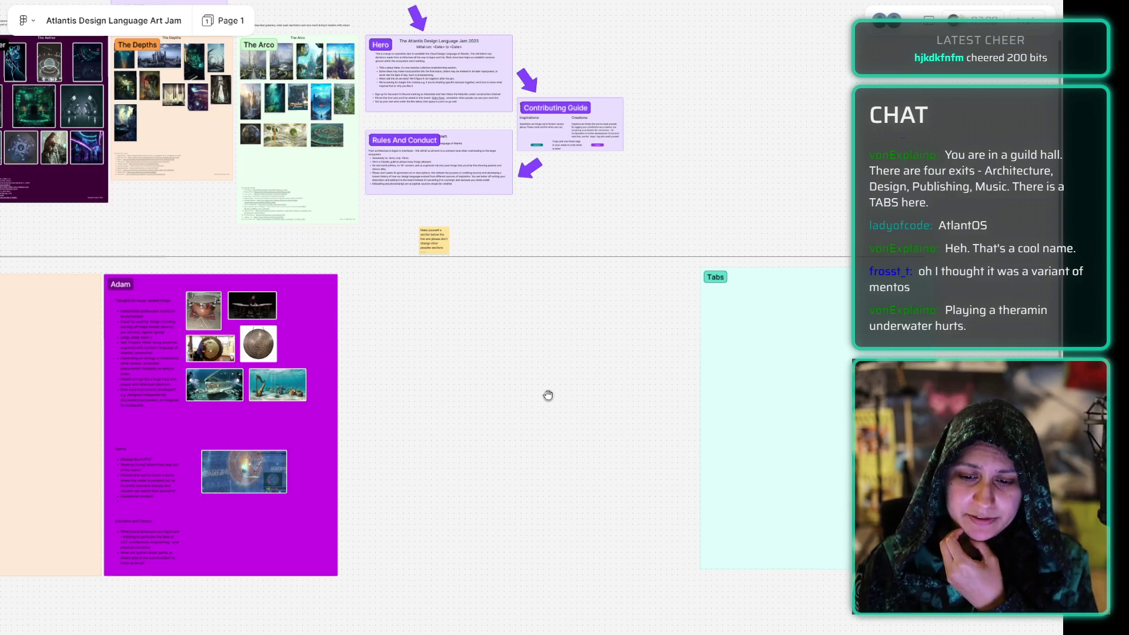
{"action": "scroll", "coordinate": [748, 371], "scroll_direction": "left", "scroll_amount": 5}
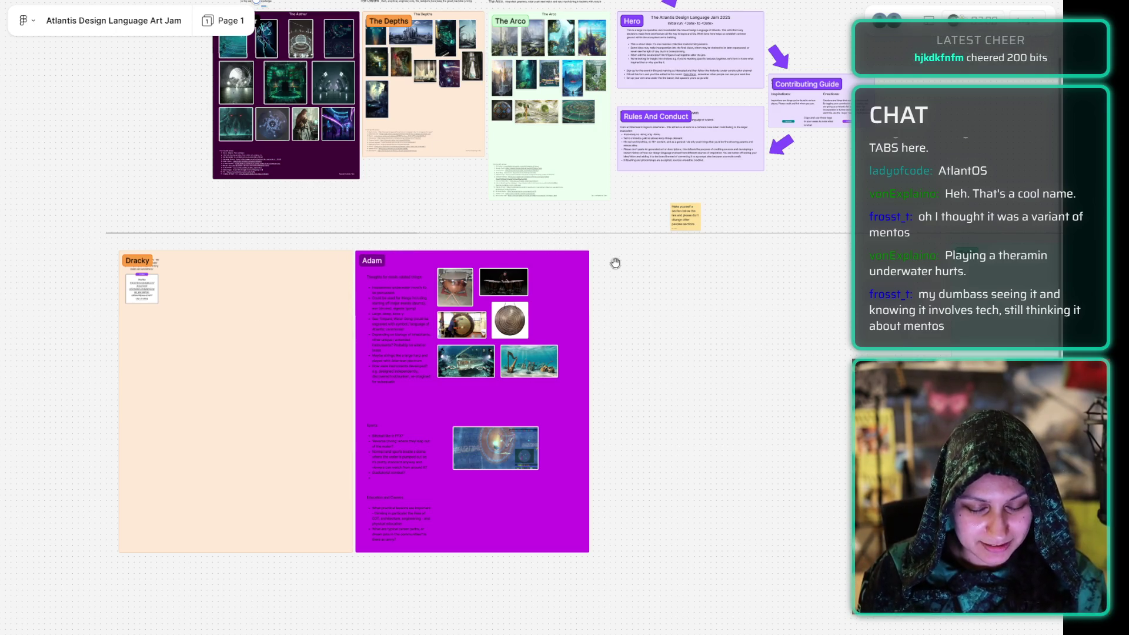
{"action": "scroll", "coordinate": [593, 279], "scroll_direction": "right", "scroll_amount": 3}
{"action": "left_click_drag", "start_coordinate": [592, 279], "coordinate": [339, 262]}
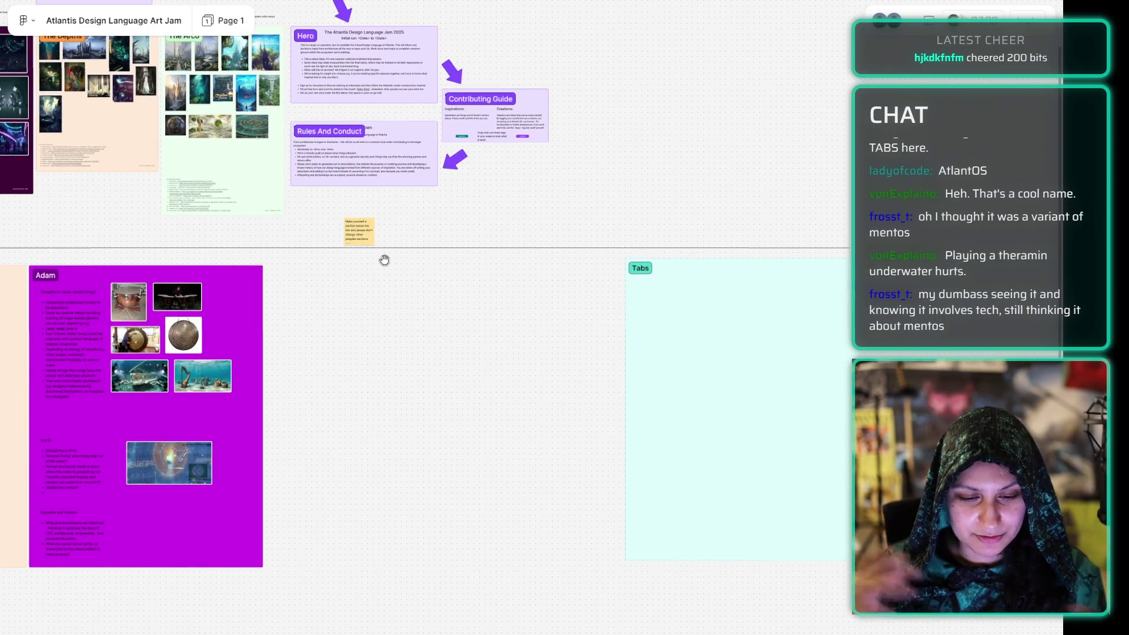
{"action": "mouse_move", "coordinate": [382, 335]}
{"action": "left_mouse_down"}
{"action": "mouse_move", "coordinate": [605, 292]}
{"action": "mouse_move", "coordinate": [688, 148]}
{"action": "left_mouse_up"}
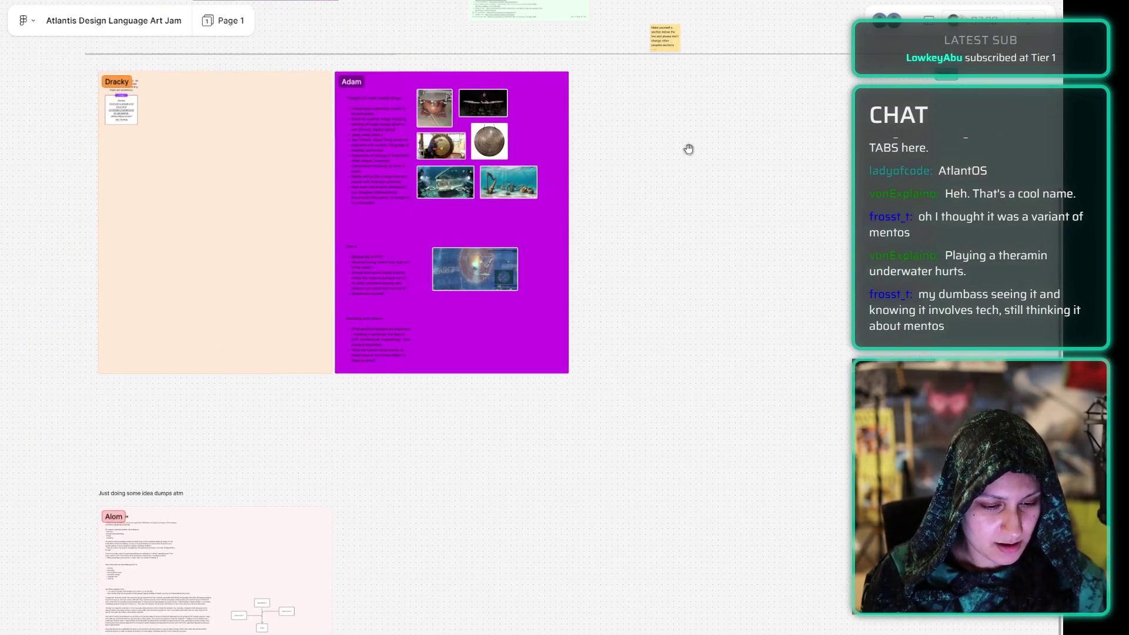
{"action": "mouse_move", "coordinate": [690, 208]}
{"action": "left_mouse_down"}
{"action": "mouse_move", "coordinate": [663, 98]}
{"action": "mouse_move", "coordinate": [670, 174]}
{"action": "mouse_move", "coordinate": [635, 284]}
{"action": "mouse_move", "coordinate": [572, 294]}
{"action": "mouse_move", "coordinate": [672, 312]}
{"action": "mouse_move", "coordinate": [549, 320]}
{"action": "mouse_move", "coordinate": [676, 312]}
{"action": "mouse_move", "coordinate": [613, 306]}
{"action": "left_mouse_up"}
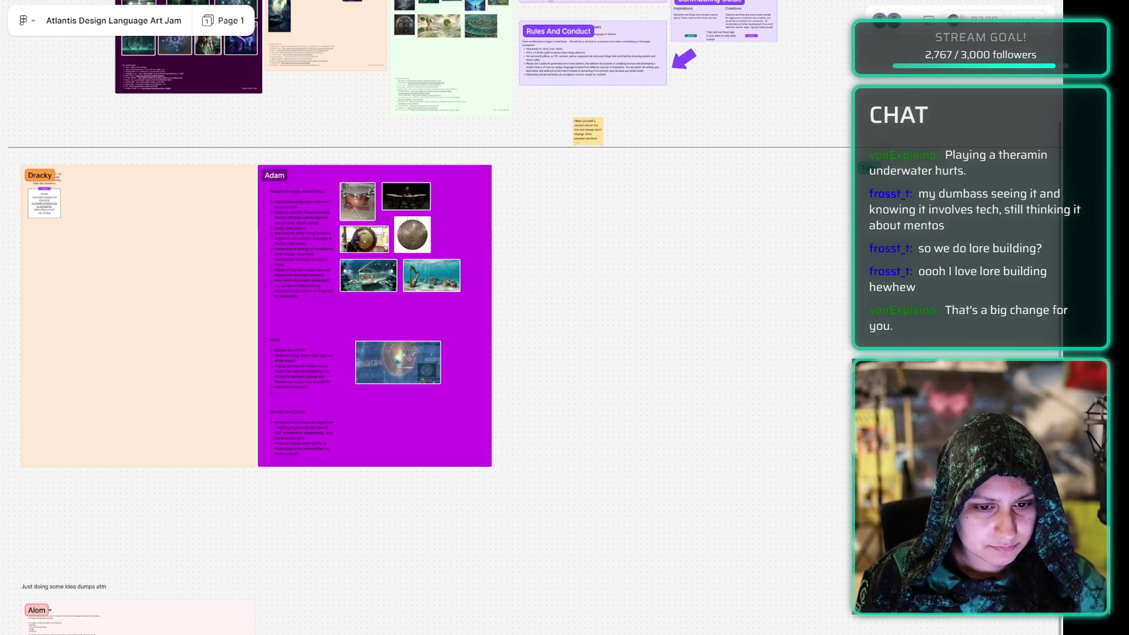
Bring up the 05-03-2026 daily note and place the caret at the end of the dive message task.
{"action": "key", "text": "alt+Tab"}
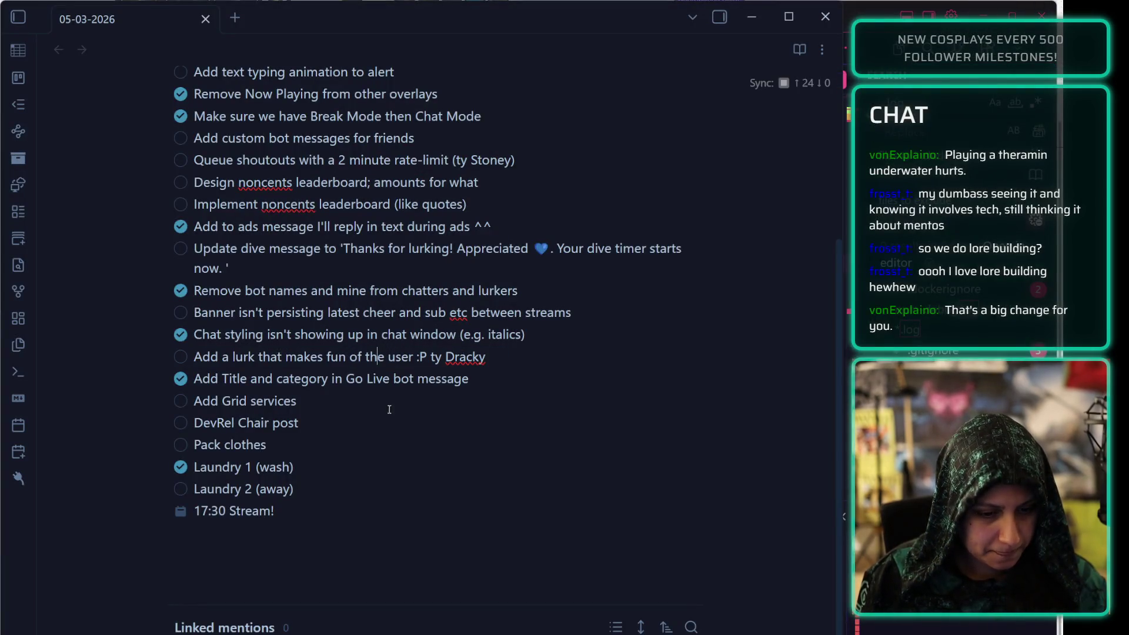
{"action": "scroll", "coordinate": [310, 370], "scroll_direction": "up", "scroll_amount": 1}
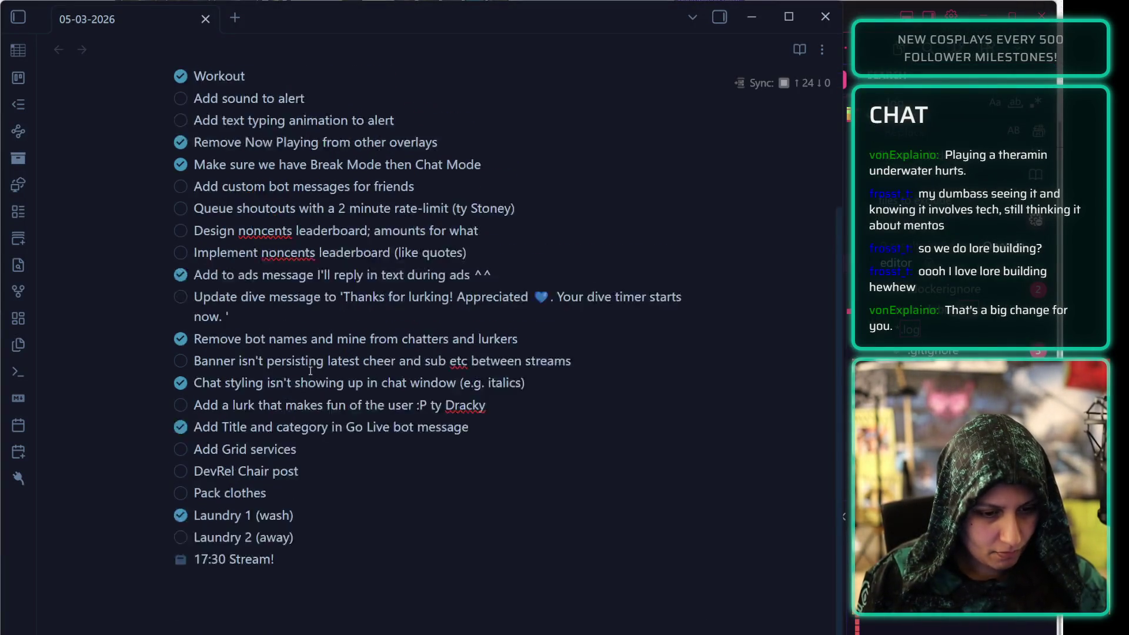
{"action": "scroll", "coordinate": [309, 370], "scroll_direction": "up", "scroll_amount": 2}
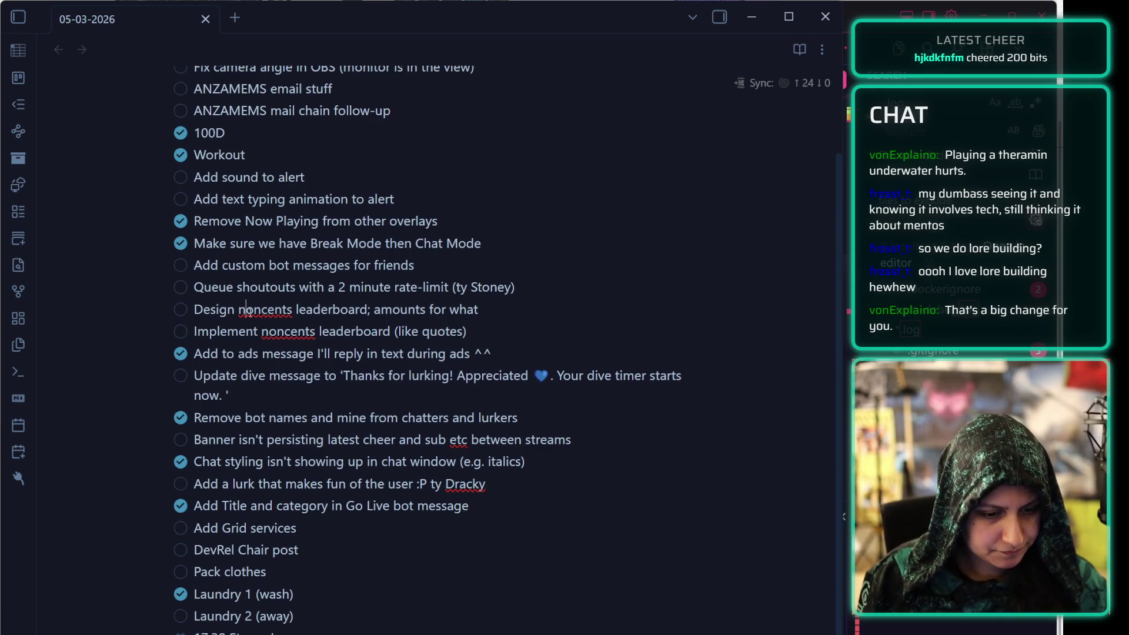
{"action": "left_click", "coordinate": [223, 403]}
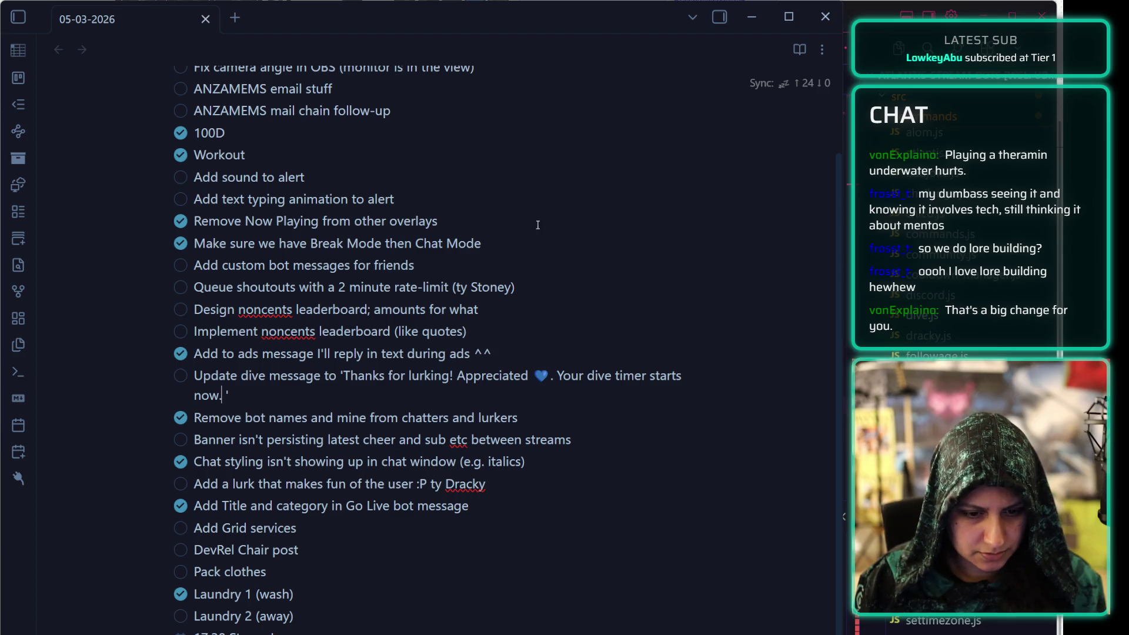
Select the dive message wording in the task, then return to dive.js in Cursor.
{"action": "left_click", "coordinate": [352, 376], "text": "shift"}
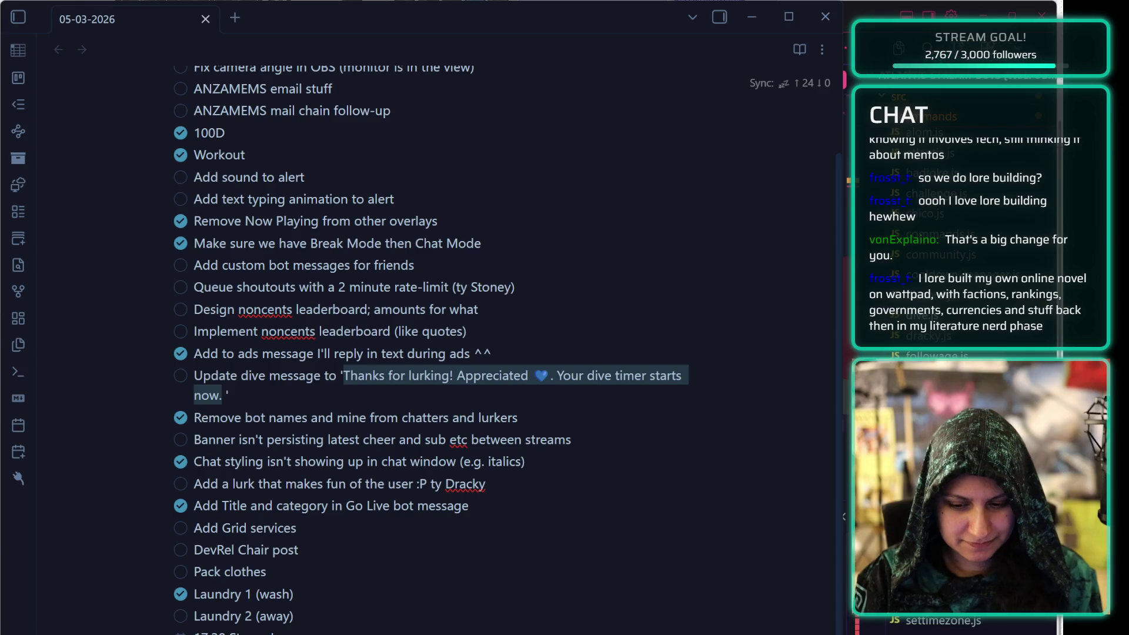
{"action": "key", "text": "alt+Tab"}
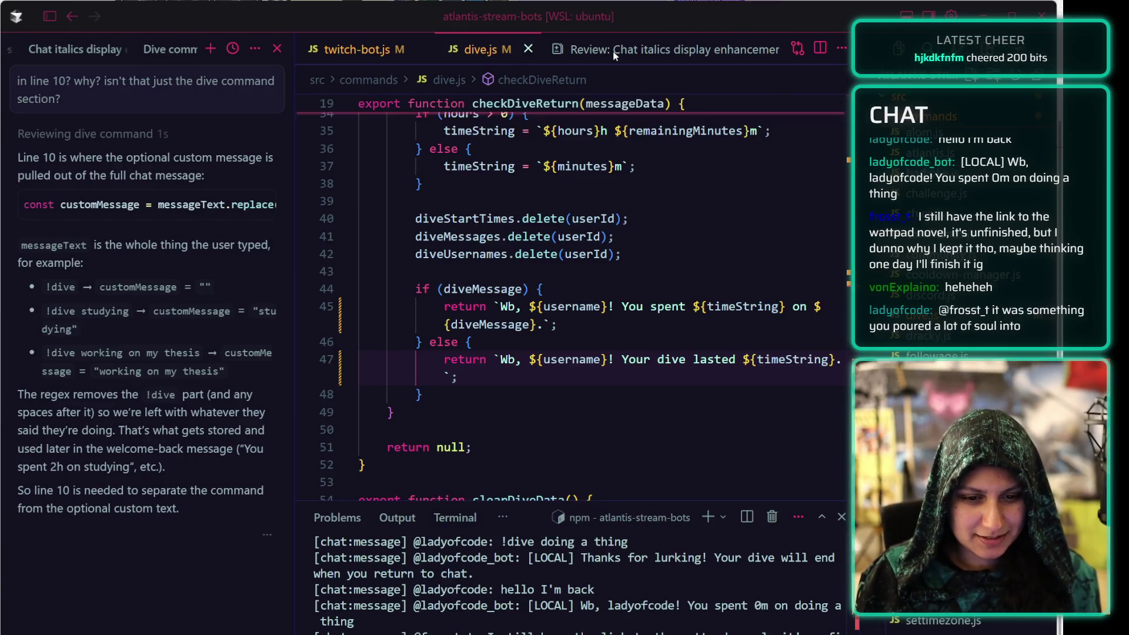
Check lines 47 and 52 of dive.js, then go back to the Obsidian to-do list.
{"action": "left_click", "coordinate": [460, 377]}
{"action": "left_click", "coordinate": [495, 464]}
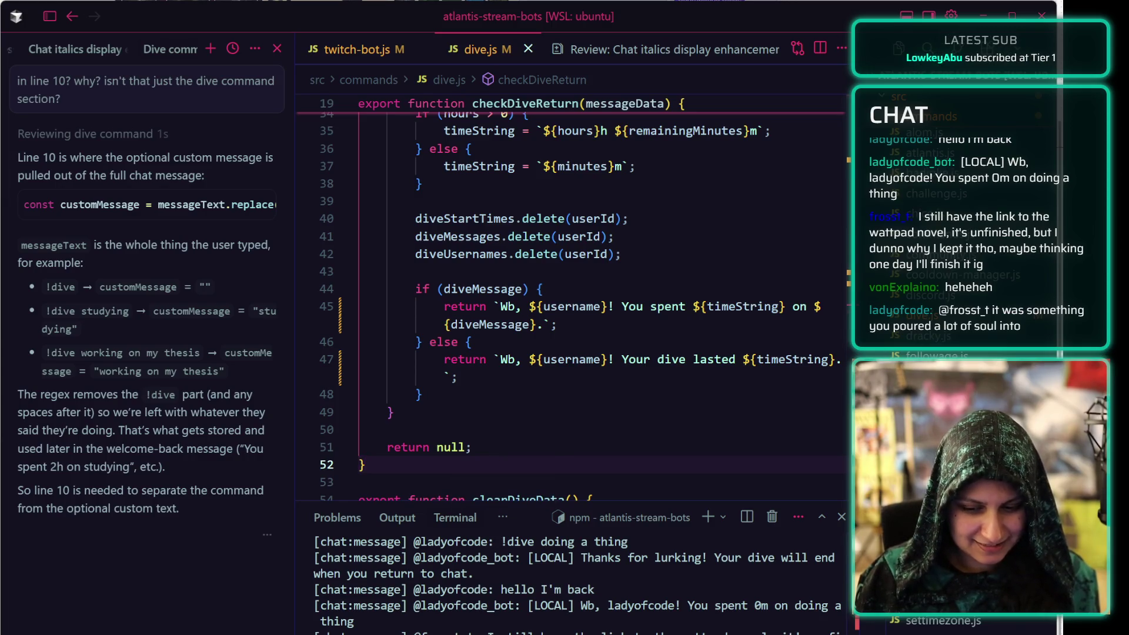
{"action": "scroll", "coordinate": [724, 278], "scroll_direction": "up", "scroll_amount": 1}
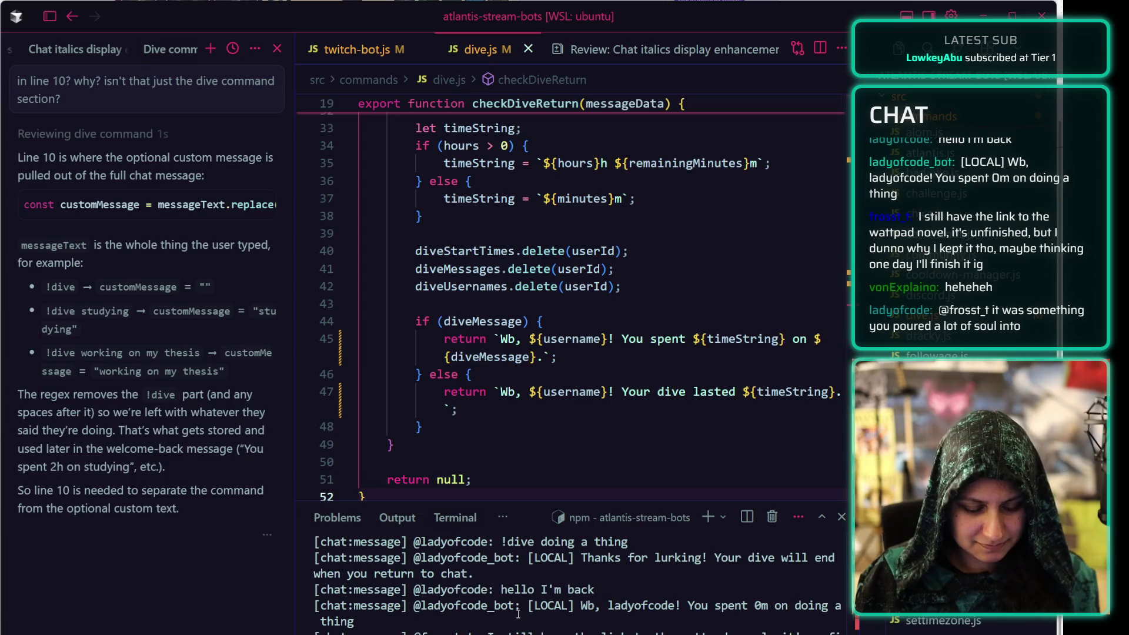
{"action": "key", "text": "alt+Tab"}
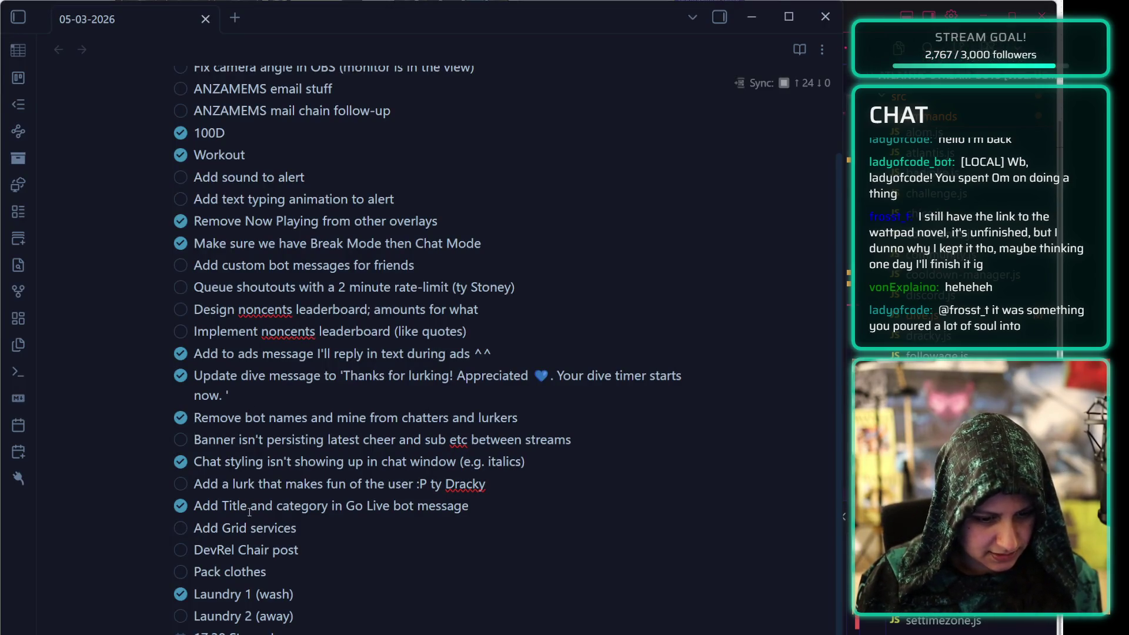
{"action": "triple_click", "coordinate": [260, 486]}
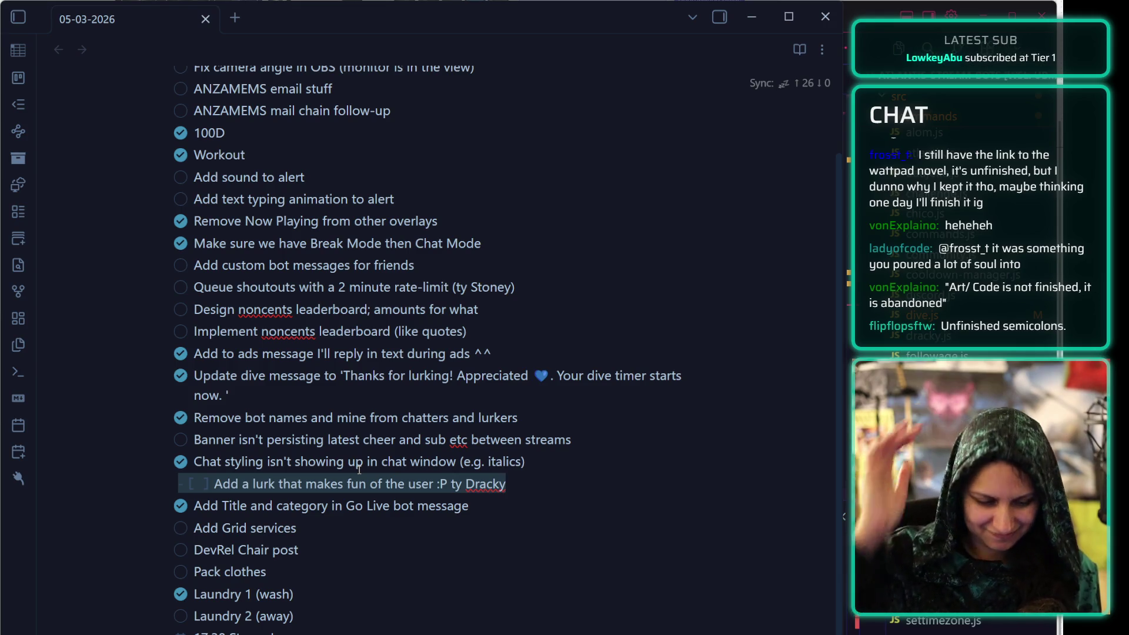
{"action": "left_click", "coordinate": [361, 466]}
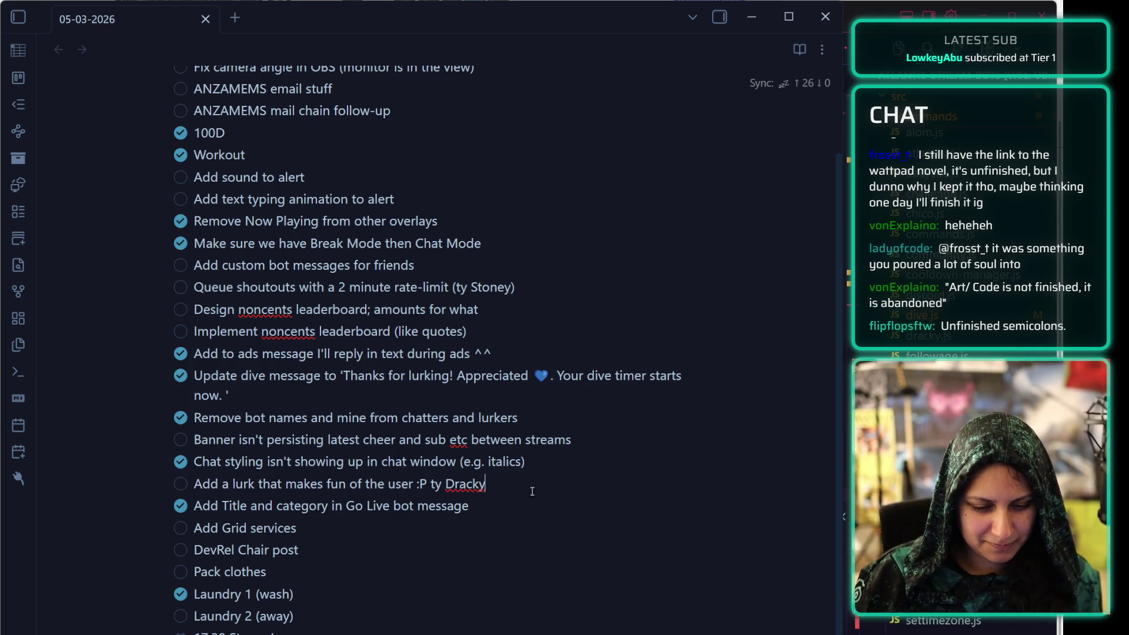
{"action": "left_click", "coordinate": [439, 440]}
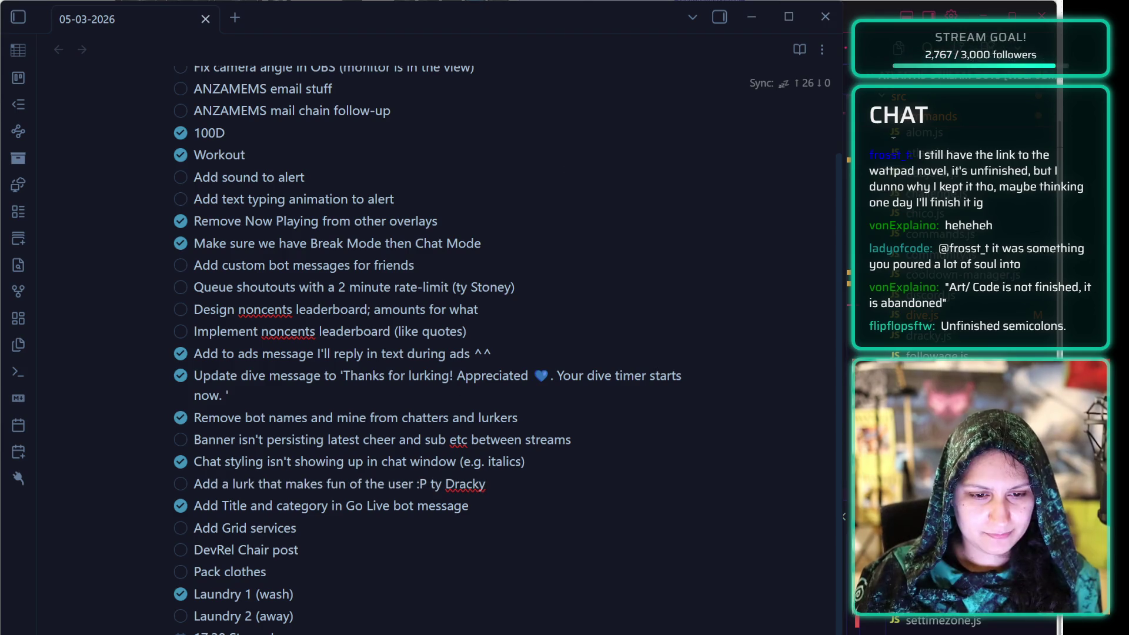
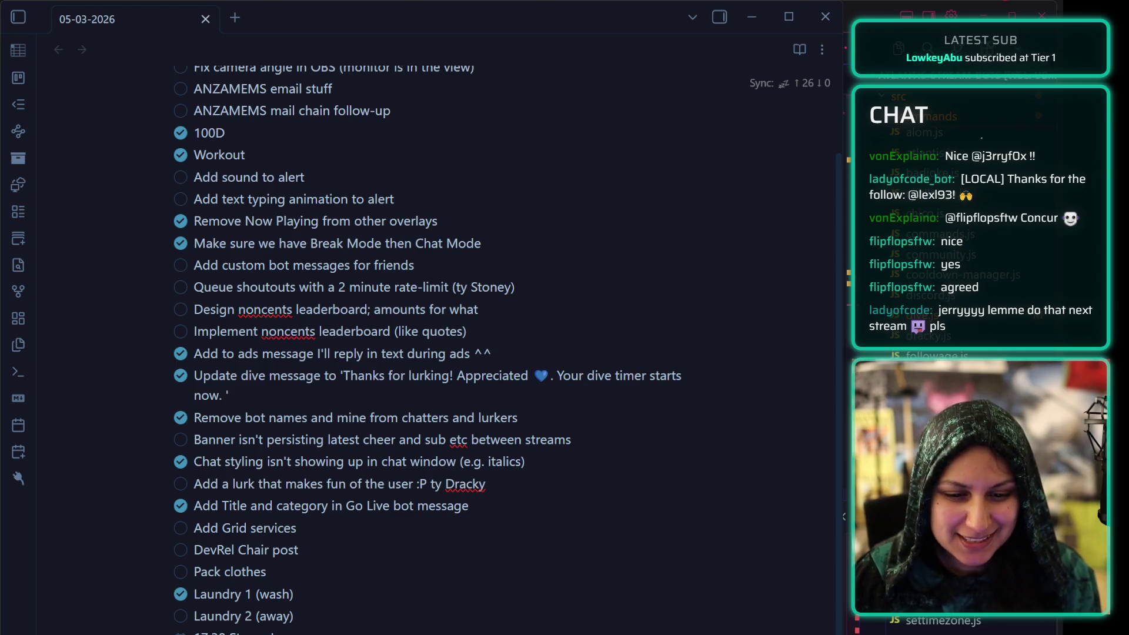
Cycle through the open windows until the Hack The Box Academy fundamental courses page is in front.
{"action": "key", "text": "alt+Tab"}
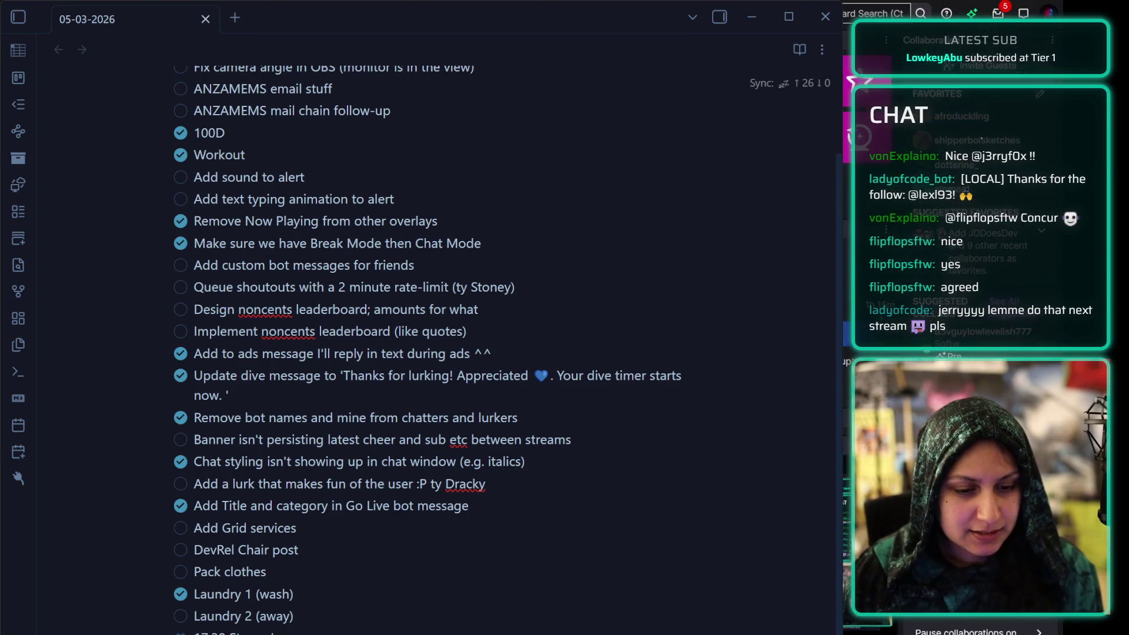
{"action": "key", "text": "alt+Tab"}
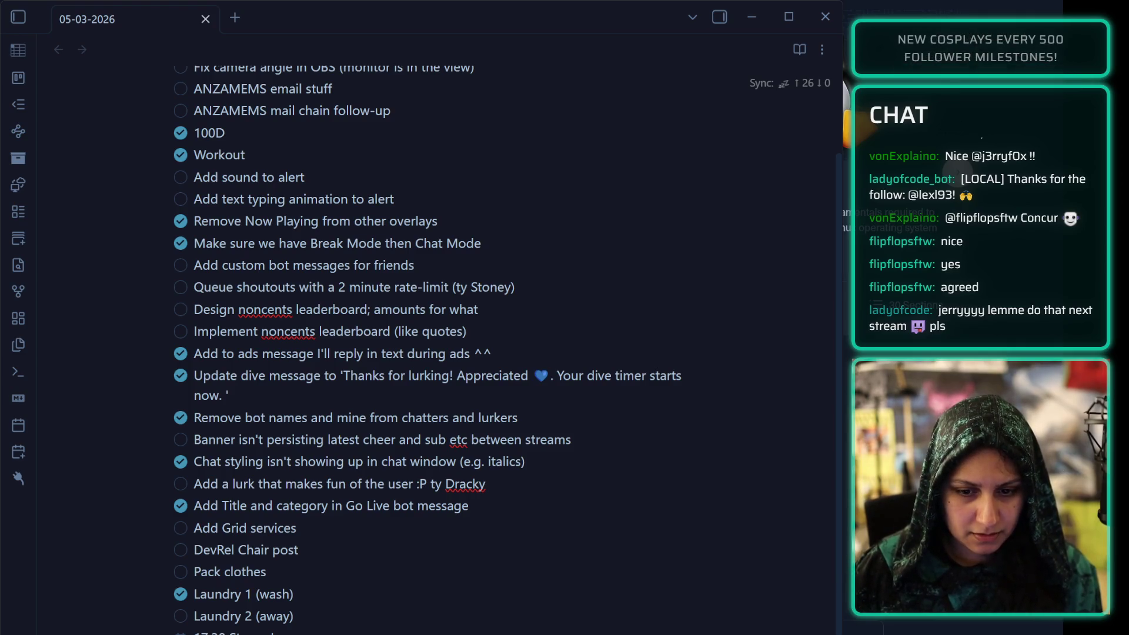
{"action": "key", "text": "alt+Tab"}
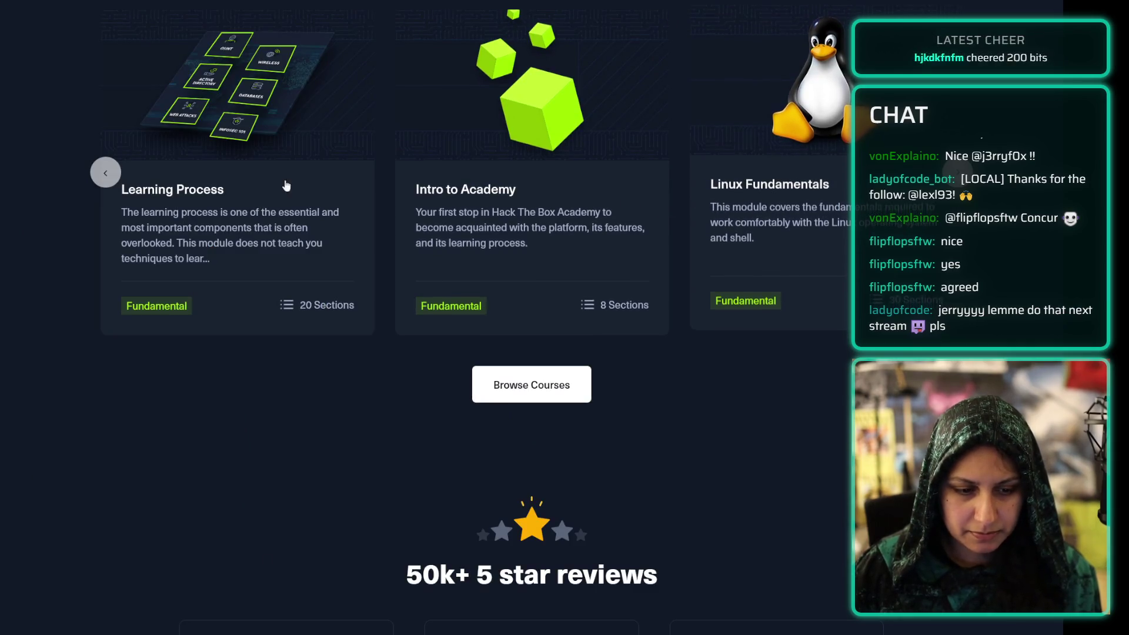
{"action": "scroll", "coordinate": [782, 372], "scroll_direction": "down", "scroll_amount": 6}
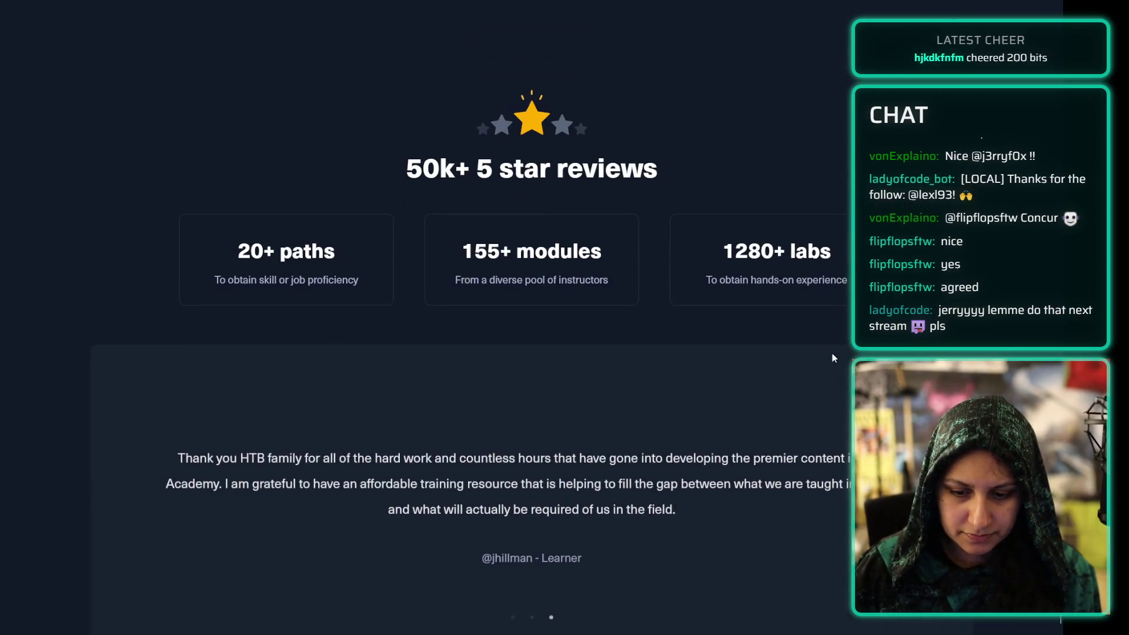
{"action": "scroll", "coordinate": [932, 282], "scroll_direction": "down", "scroll_amount": 7}
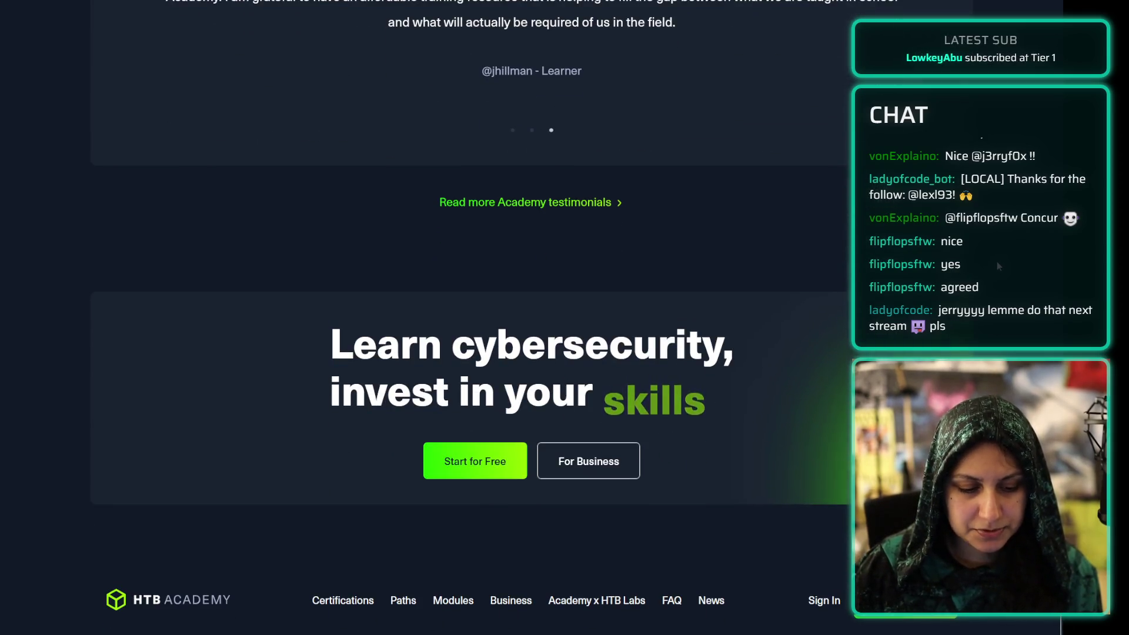
{"action": "scroll", "coordinate": [1000, 259], "scroll_direction": "up", "scroll_amount": 12}
{"action": "scroll", "coordinate": [977, 322], "scroll_direction": "up", "scroll_amount": 14}
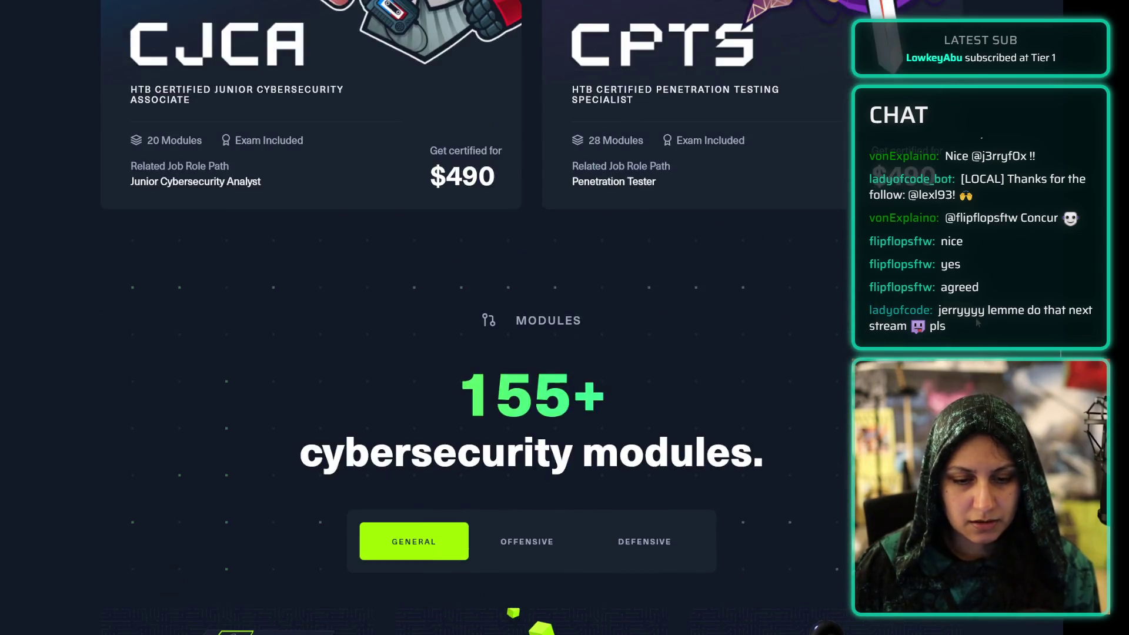
{"action": "scroll", "coordinate": [977, 323], "scroll_direction": "down", "scroll_amount": 1}
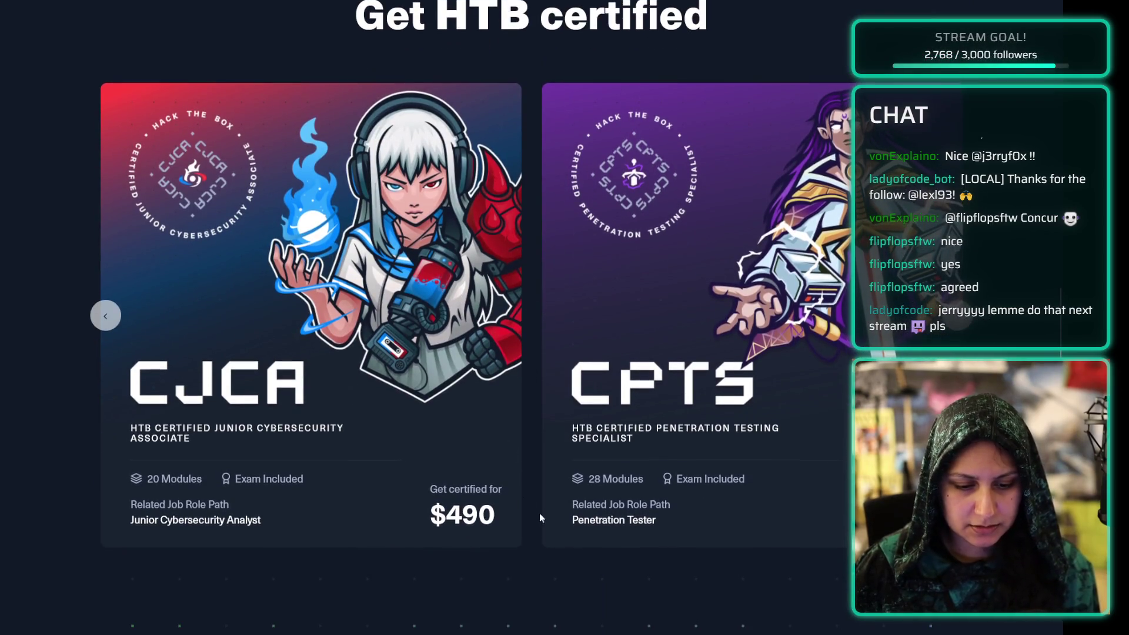
{"action": "scroll", "coordinate": [487, 441], "scroll_direction": "up", "scroll_amount": 12}
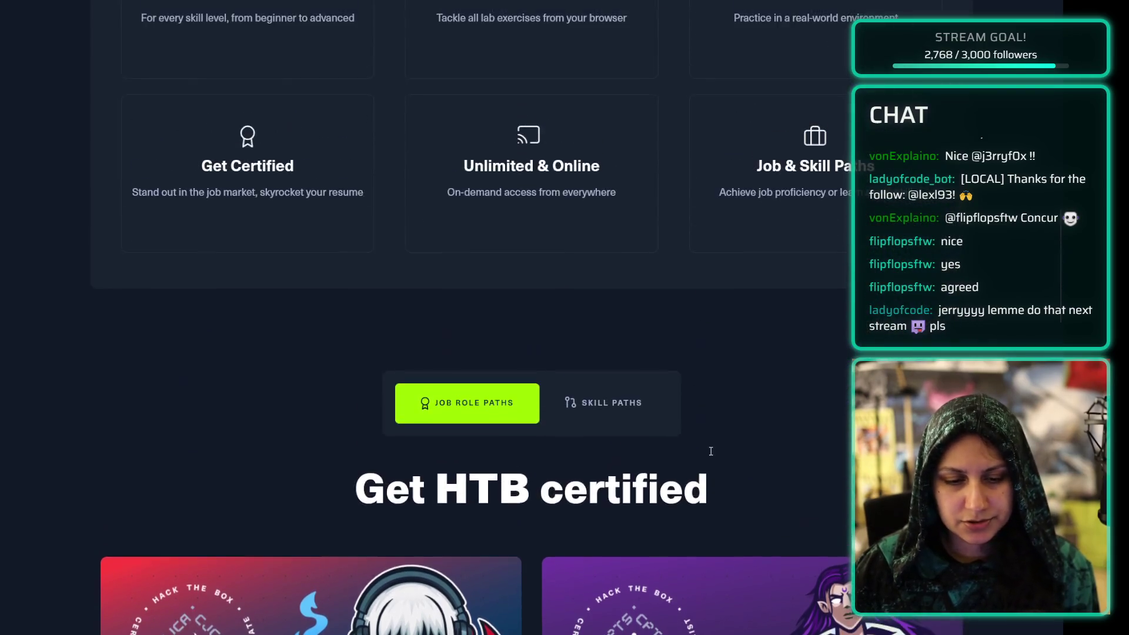
{"action": "scroll", "coordinate": [553, 378], "scroll_direction": "up", "scroll_amount": 15}
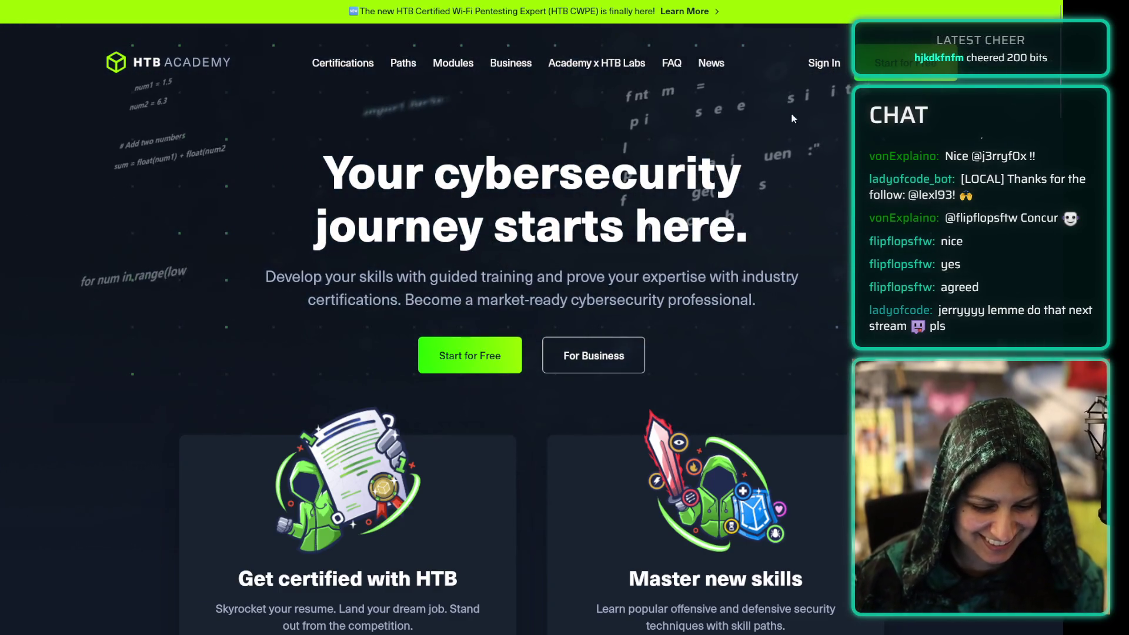
Go back to the 'hackthebox' Google results, then switch to the Twitch Stream Manager tab.
{"action": "scroll", "coordinate": [813, 130], "scroll_direction": "down", "scroll_amount": 5}
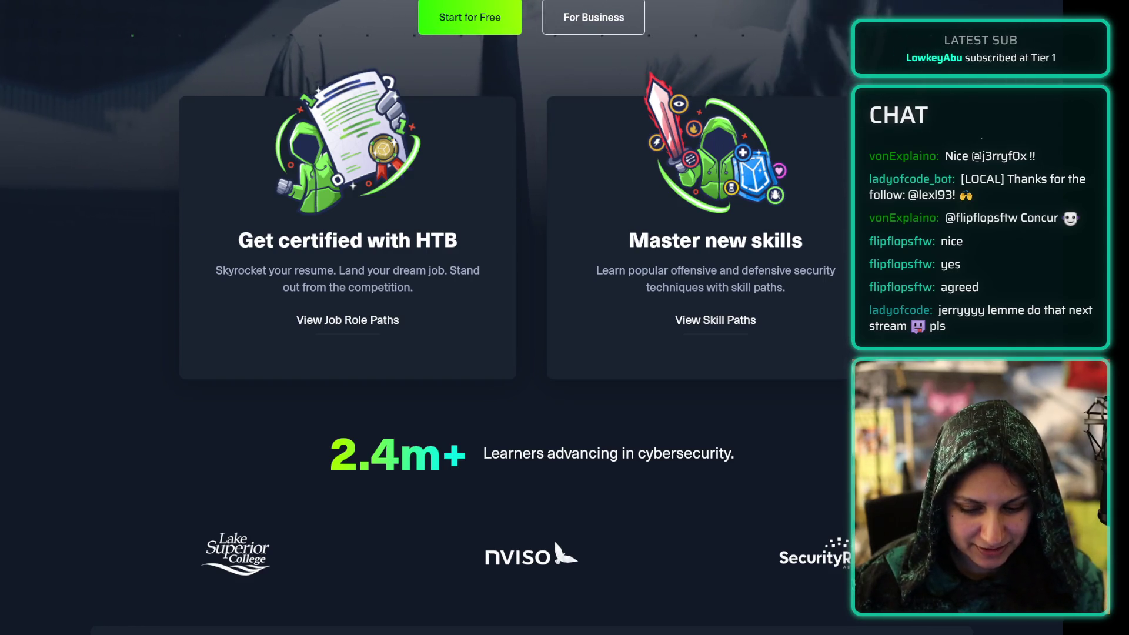
{"action": "key", "text": "alt+Left"}
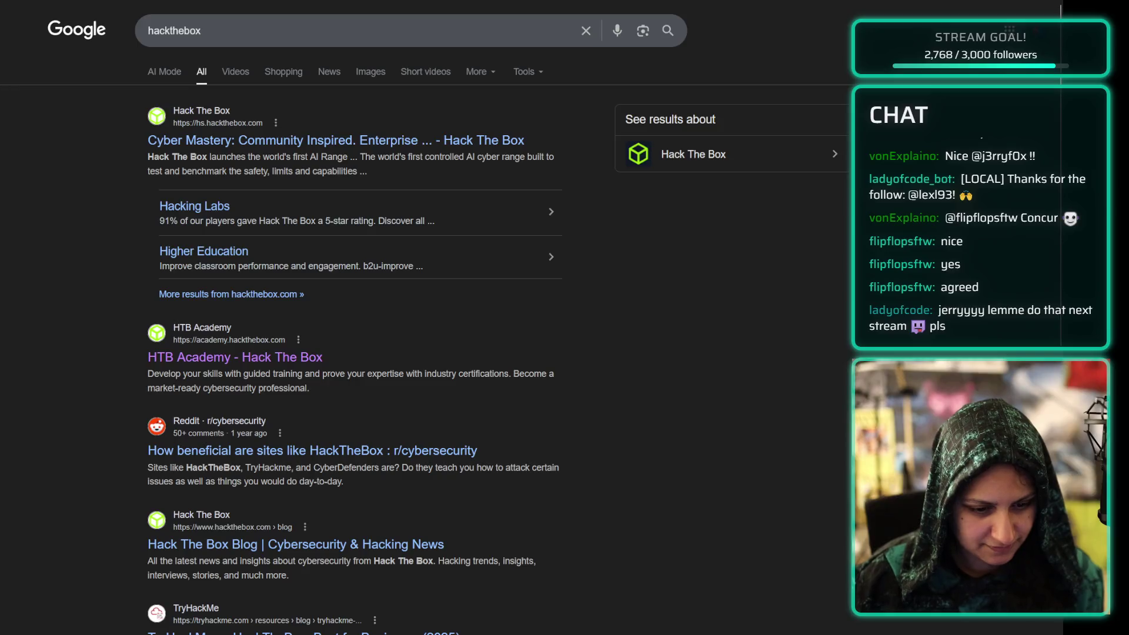
{"action": "key", "text": "ctrl+Tab"}
{"action": "key", "text": "ctrl+Tab"}
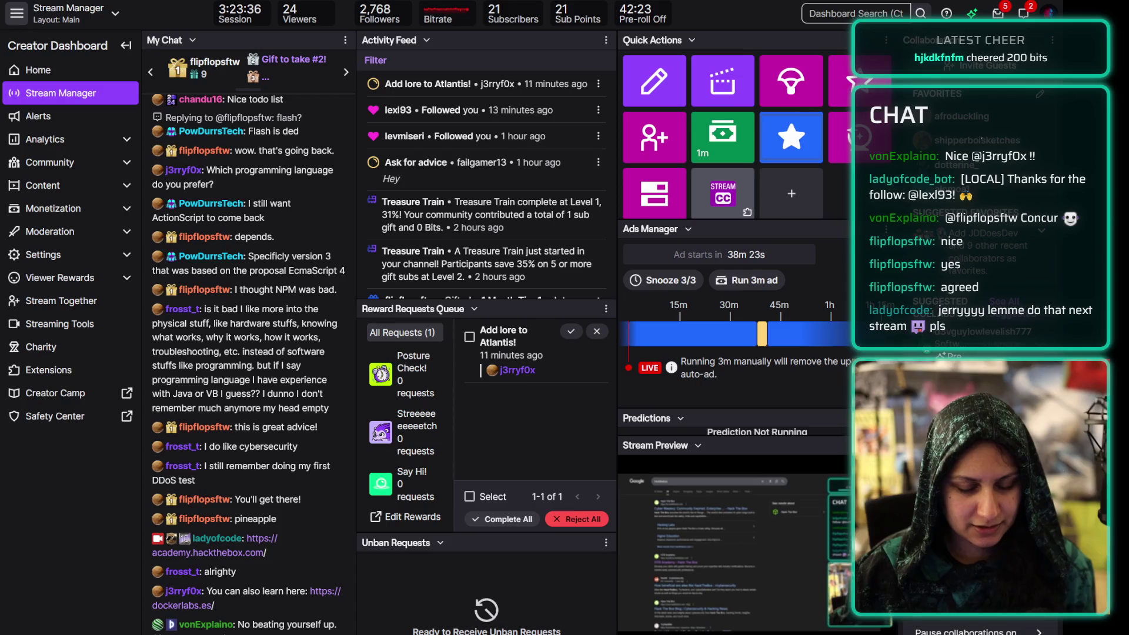
Switch from the Twitch dashboard to the code editor showing dive.js.
{"action": "key", "text": "alt+Tab"}
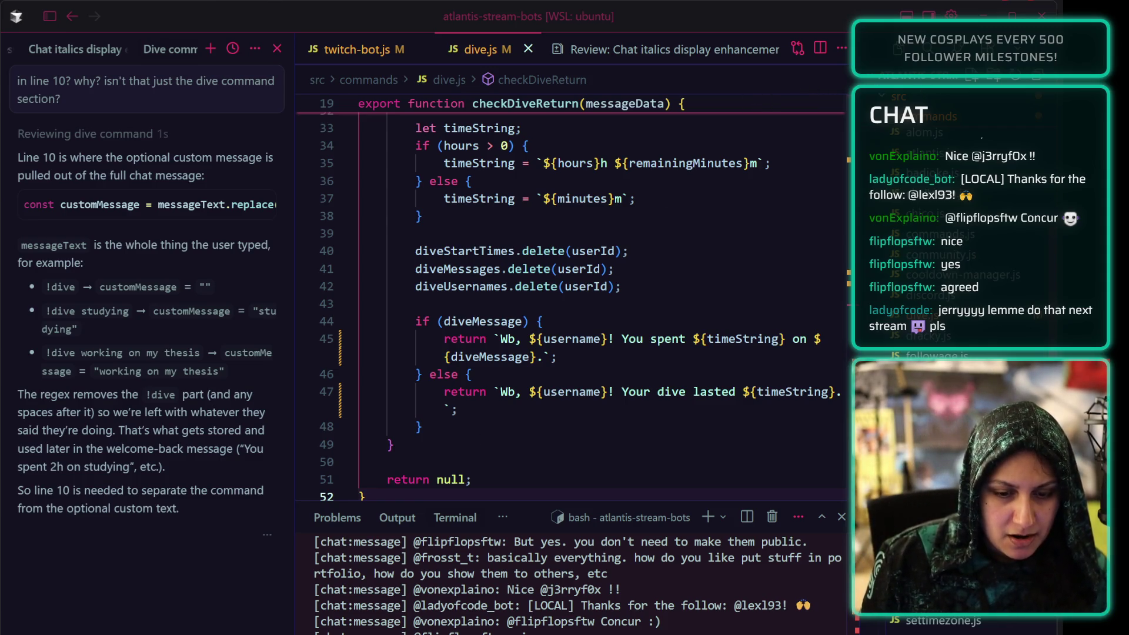
Return to the 05-03-2026 note and tick off the 'Move email over' task.
{"action": "key", "text": "alt+Tab"}
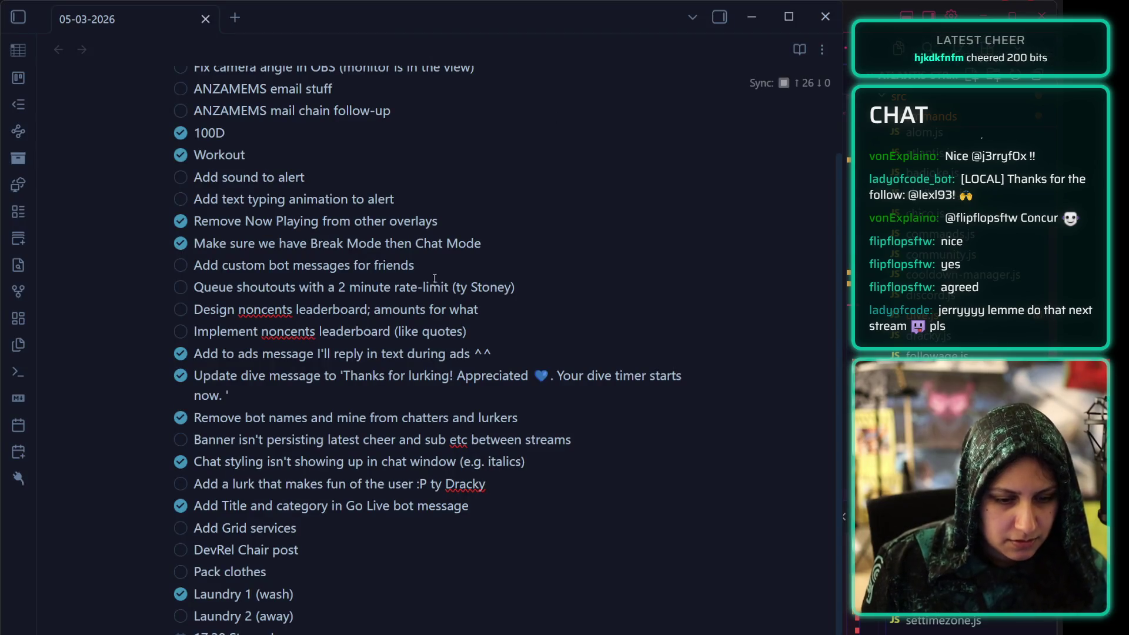
{"action": "mouse_move", "coordinate": [295, 463]}
{"action": "left_mouse_down"}
{"action": "mouse_move", "coordinate": [335, 586]}
{"action": "mouse_move", "coordinate": [294, 617]}
{"action": "left_mouse_up"}
{"action": "mouse_move", "coordinate": [276, 419]}
{"action": "left_mouse_down"}
{"action": "mouse_move", "coordinate": [265, 310]}
{"action": "mouse_move", "coordinate": [231, 282]}
{"action": "mouse_move", "coordinate": [203, 151]}
{"action": "left_mouse_up"}
{"action": "left_click", "coordinate": [202, 150]}
{"action": "left_click", "coordinate": [181, 150]}
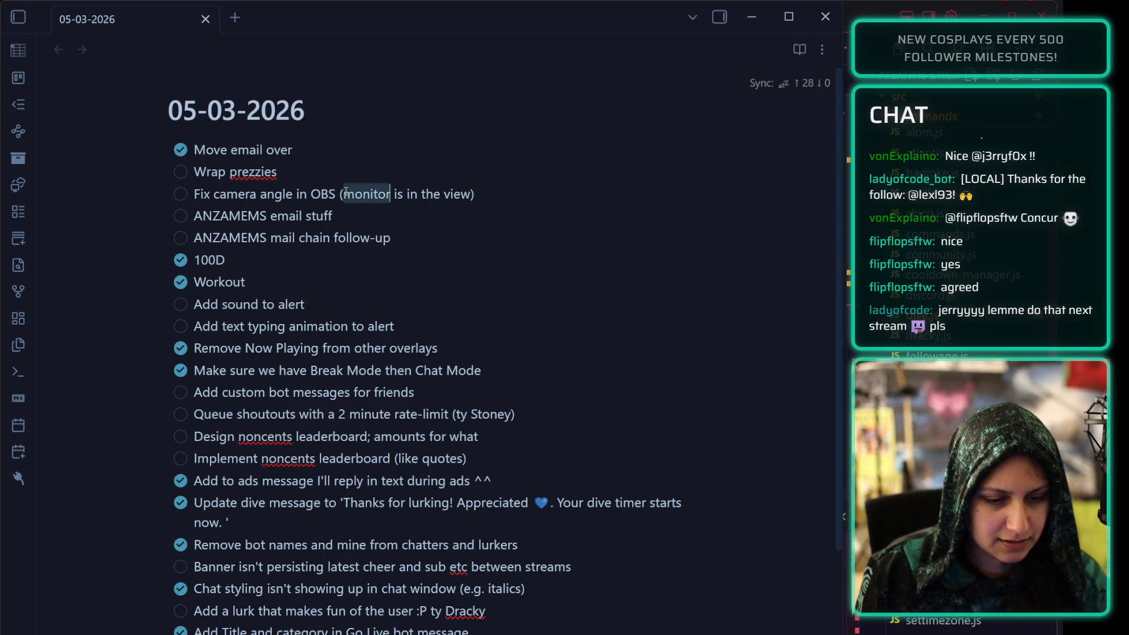
Mark the camera-angle fix as in progress (/) and 'Wrap prezzies' as forwarded (>).
{"action": "key", "text": "Left"}
{"action": "key", "text": "Left"}
{"action": "key", "text": "BackSpace"}
{"action": "type", "text": "/"}
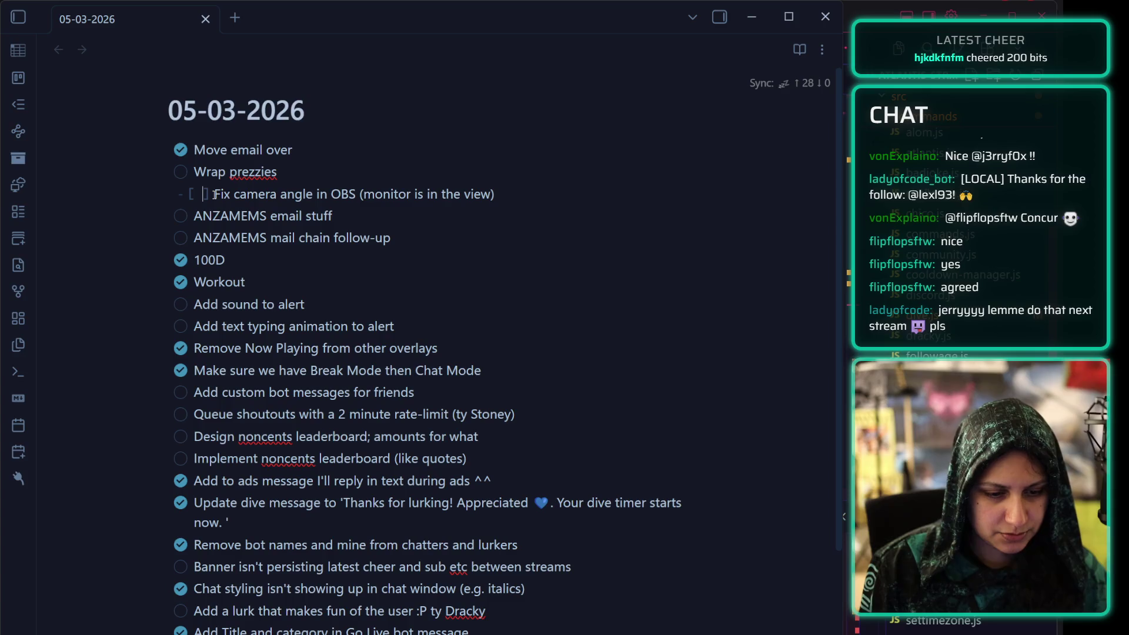
{"action": "left_click", "coordinate": [367, 266]}
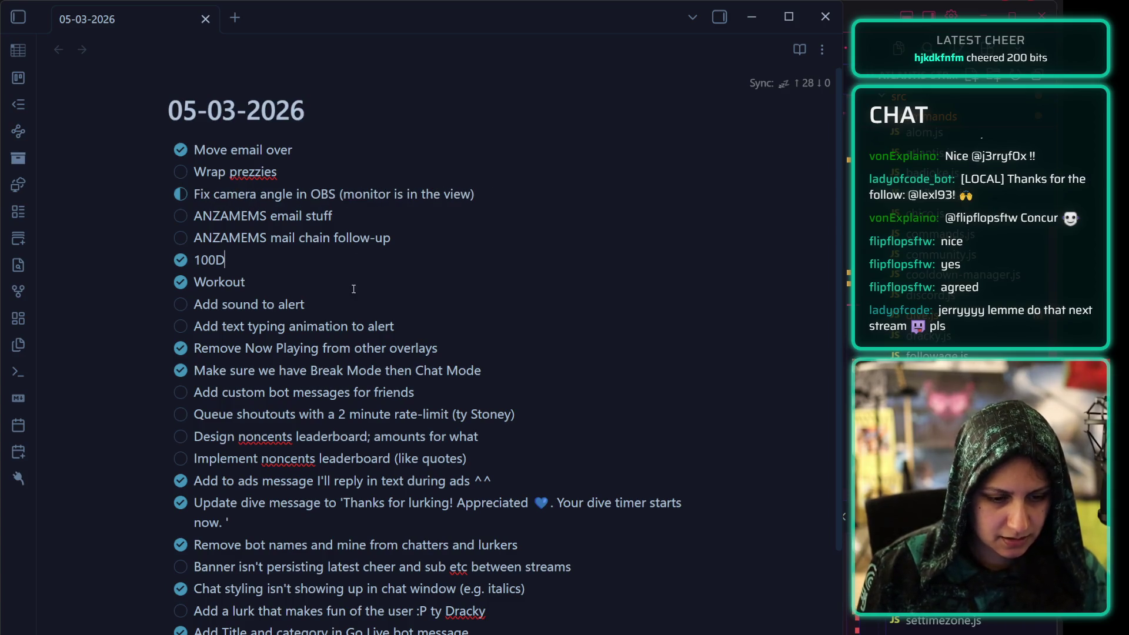
{"action": "left_click", "coordinate": [195, 172]}
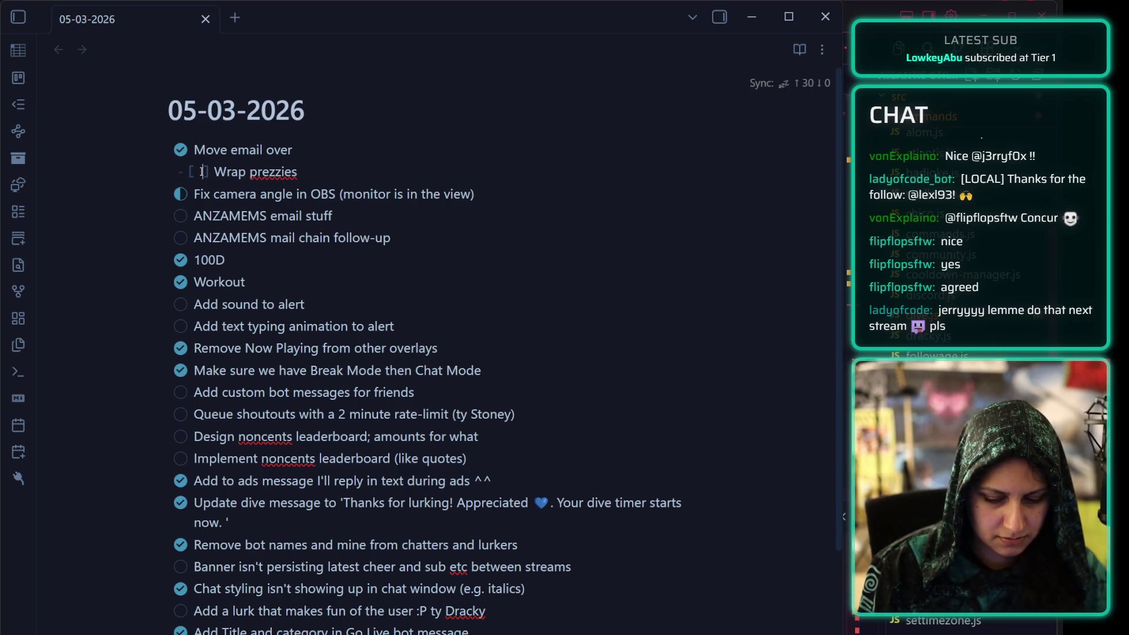
{"action": "key", "text": "BackSpace"}
{"action": "type", "text": ">"}
Select the task lines from 'ANZAMEMS email stuff' down to '17:30 Stream!'.
{"action": "mouse_move", "coordinate": [194, 216]}
{"action": "left_mouse_down"}
{"action": "mouse_move", "coordinate": [493, 249]}
{"action": "mouse_move", "coordinate": [488, 438]}
{"action": "mouse_move", "coordinate": [458, 394]}
{"action": "left_mouse_up"}
{"action": "scroll", "coordinate": [458, 412], "scroll_direction": "down", "scroll_amount": 5}
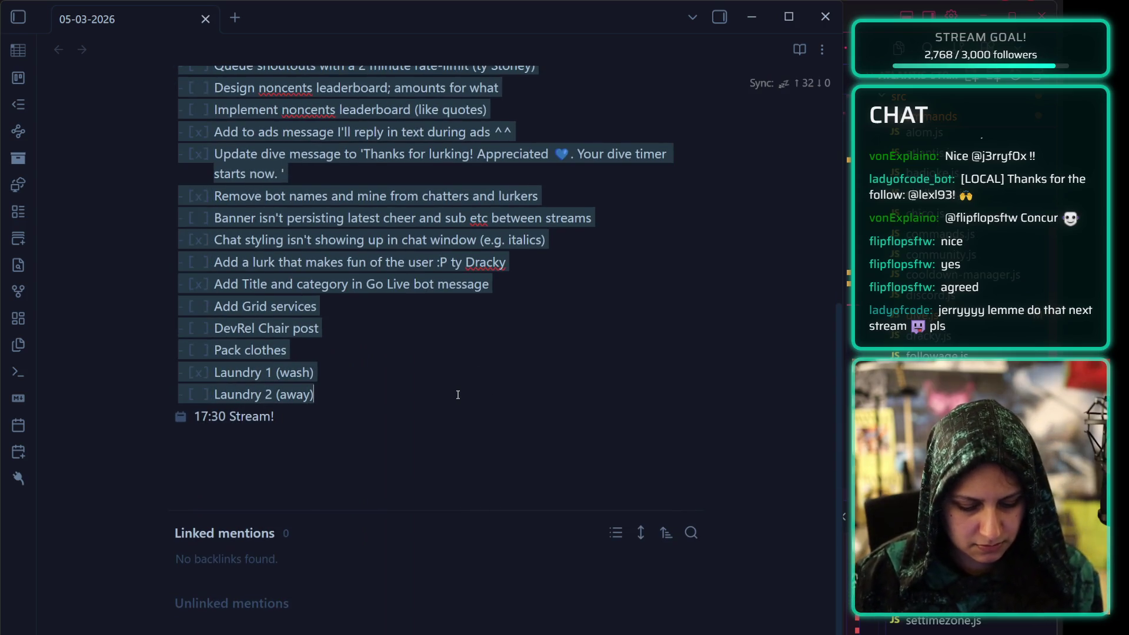
{"action": "left_click", "coordinate": [388, 372]}
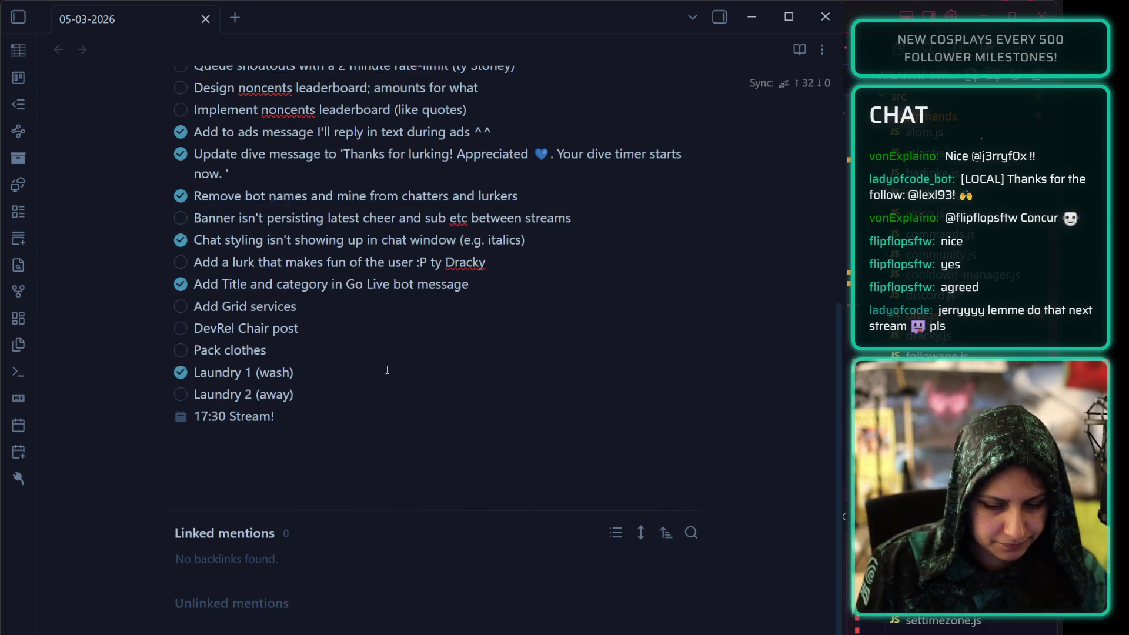
{"action": "triple_click", "coordinate": [248, 393]}
{"action": "left_click", "coordinate": [333, 390]}
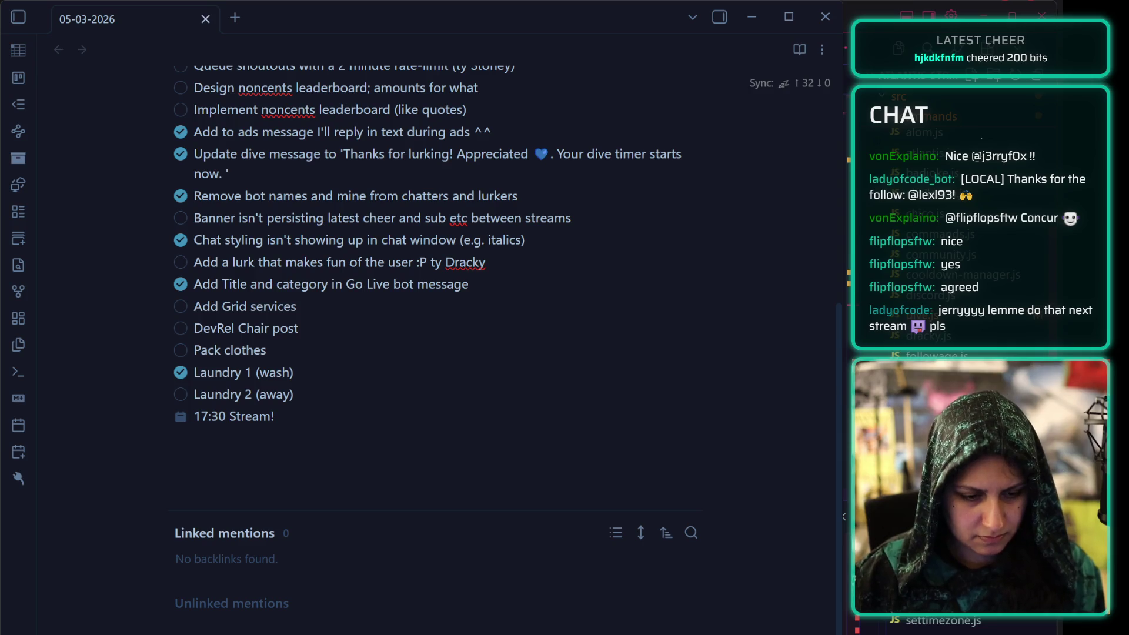
{"action": "mouse_move", "coordinate": [291, 414]}
{"action": "left_mouse_down"}
{"action": "mouse_move", "coordinate": [194, 197]}
{"action": "mouse_move", "coordinate": [211, 212]}
{"action": "mouse_move", "coordinate": [187, 194]}
{"action": "mouse_move", "coordinate": [188, 218]}
{"action": "left_mouse_up"}
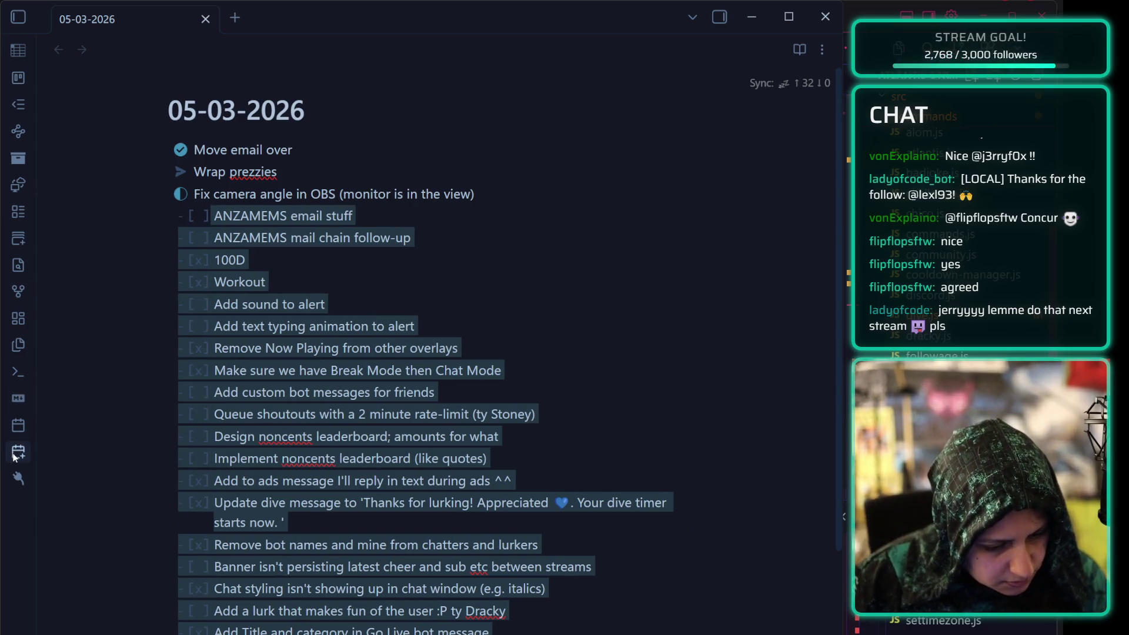
Paste the checklist into the new 06-03-2026 daily note and make 'ANZAMEMS email stuff' an unchecked task.
{"action": "key", "text": "ctrl+shift+d"}
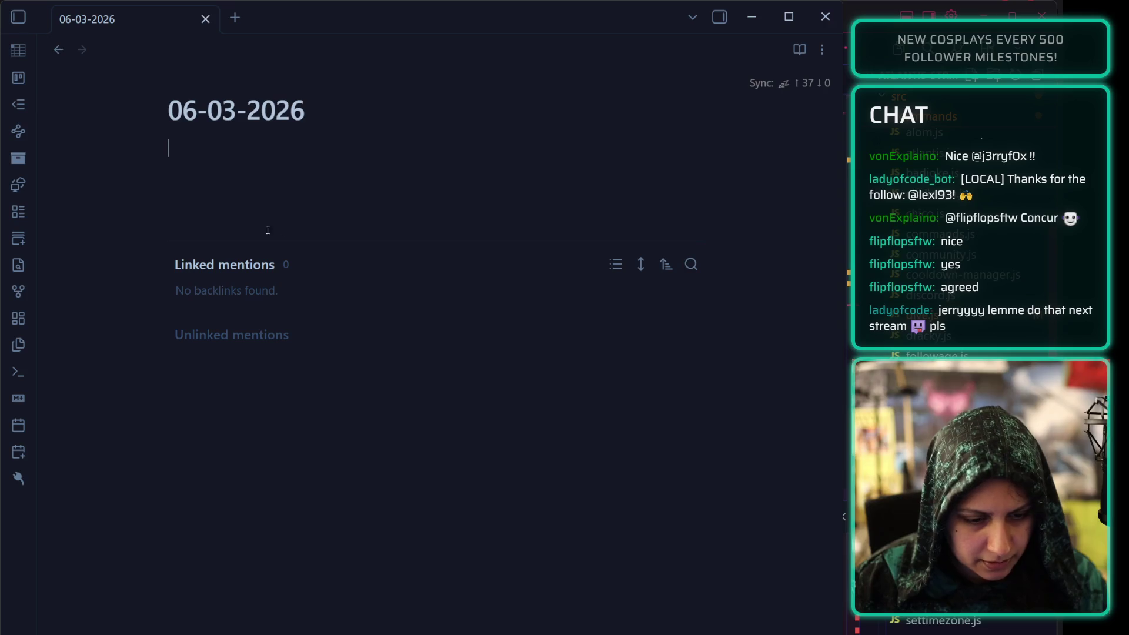
{"action": "key", "text": "ctrl+v"}
{"action": "left_click", "coordinate": [206, 148]}
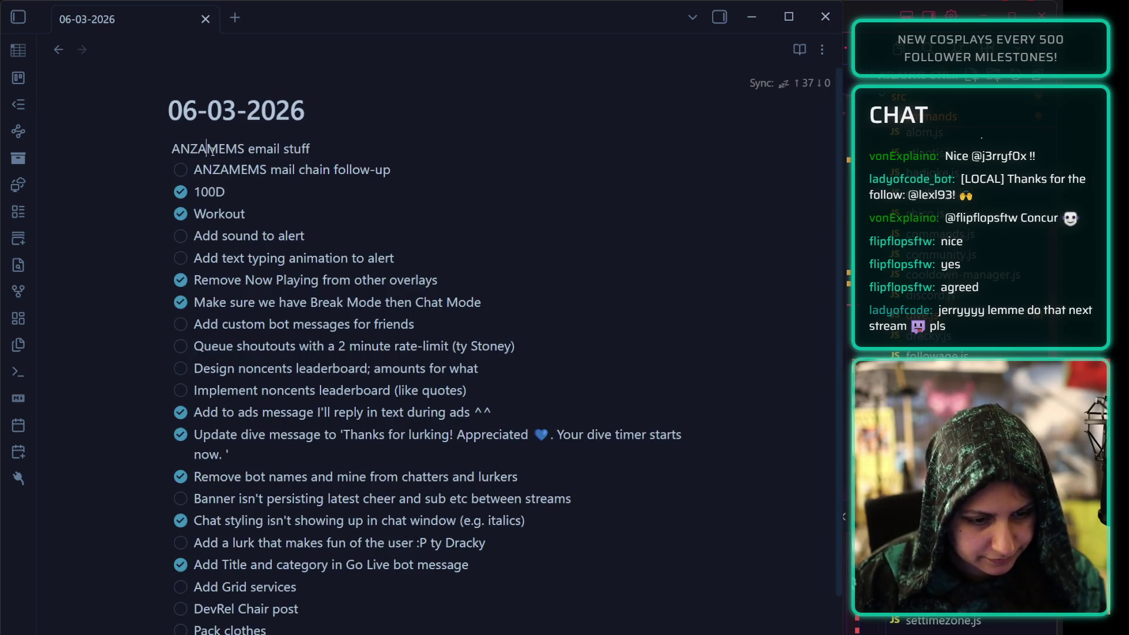
{"action": "key", "text": "Home"}
{"action": "type", "text": "- [ ]"}
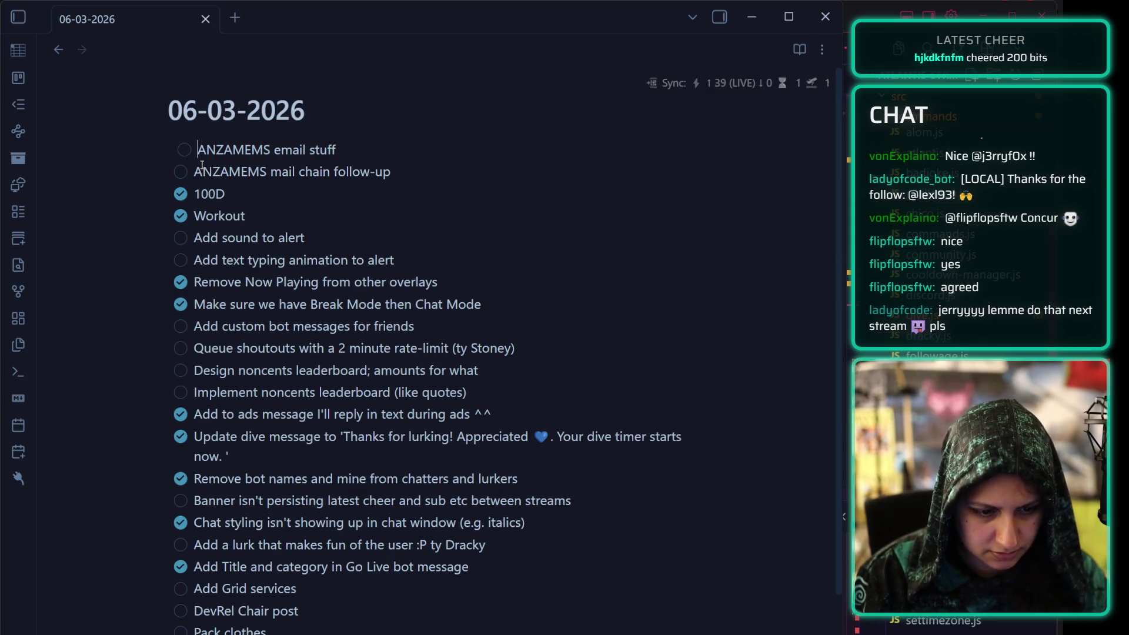
{"action": "key", "text": "Home"}
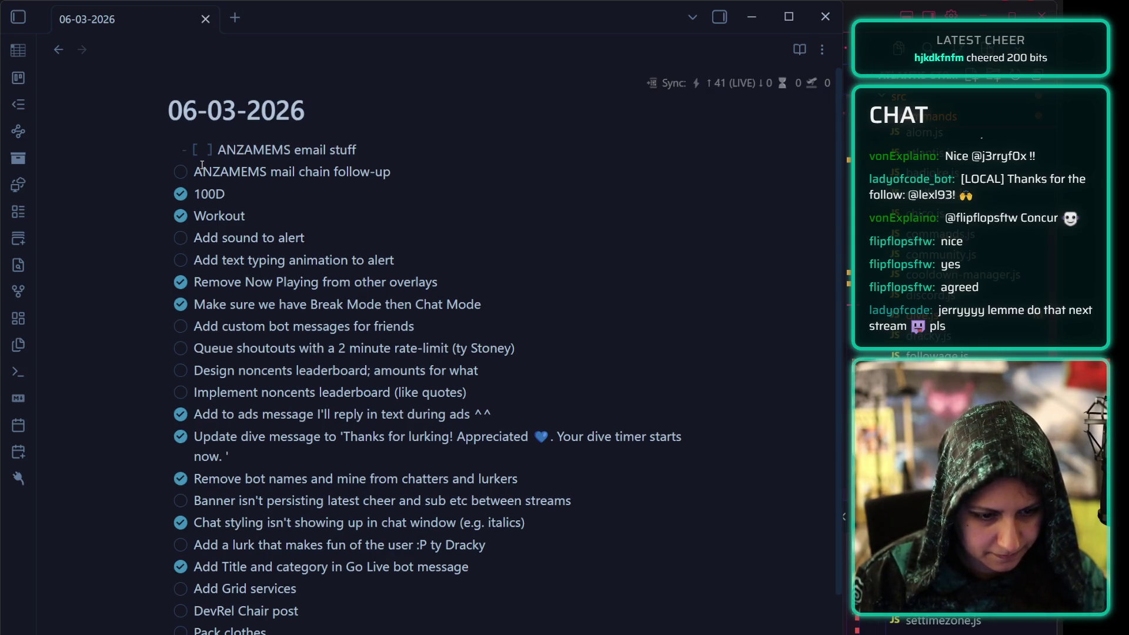
Fix the first task's markdown and uncheck the 100D and Workout tasks.
{"action": "key", "text": "BackSpace"}
{"action": "key", "text": "Down"}
{"action": "key", "text": "Down"}
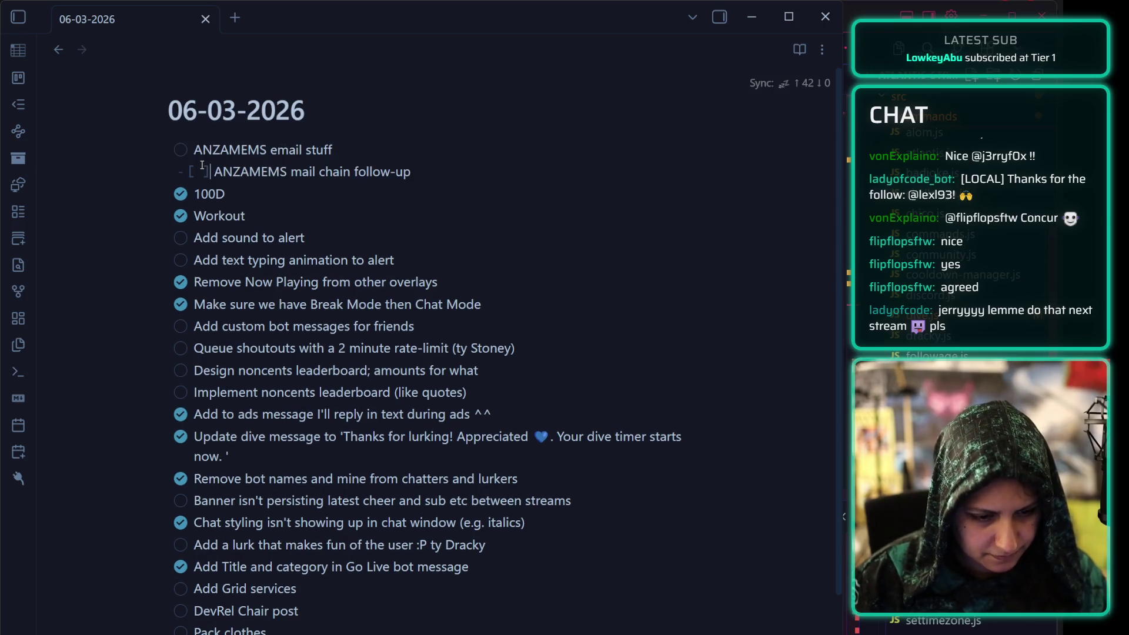
{"action": "left_click", "coordinate": [235, 193]}
{"action": "left_click", "coordinate": [181, 194]}
{"action": "left_click", "coordinate": [180, 215]}
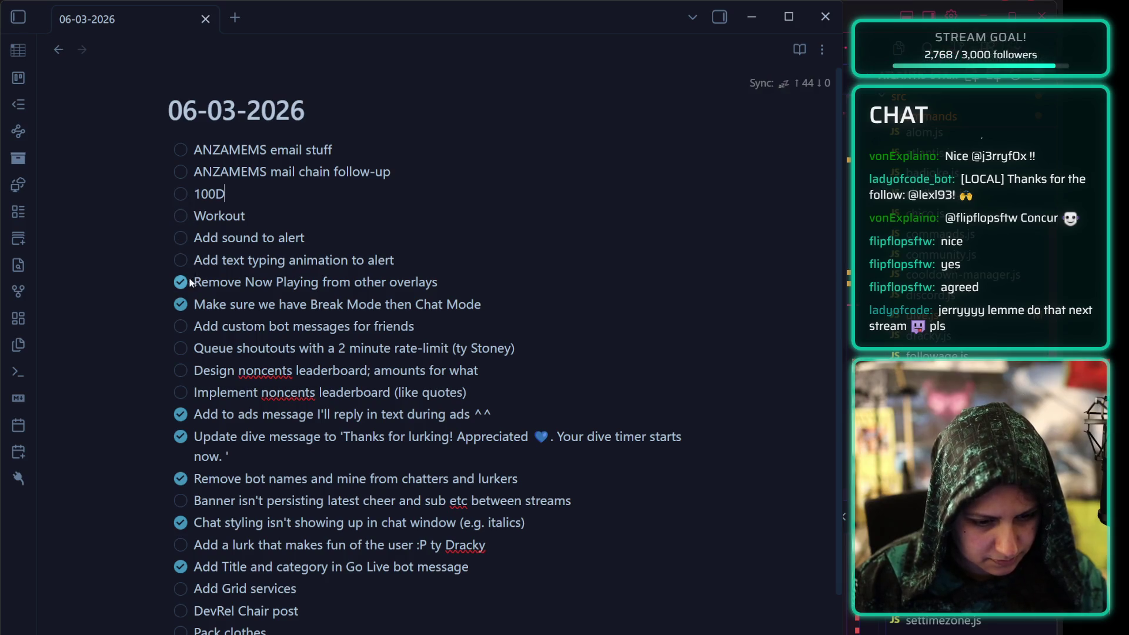
Delete the completed 'Remove Now Playing', 'Break Mode' and 'Add to ads message' tasks.
{"action": "triple_click", "coordinate": [296, 283]}
{"action": "key", "text": "BackSpace"}
{"action": "triple_click", "coordinate": [280, 304]}
{"action": "key", "text": "BackSpace"}
{"action": "key", "text": "BackSpace"}
{"action": "key", "text": "BackSpace"}
{"action": "triple_click", "coordinate": [270, 370]}
{"action": "key", "text": "BackSpace"}
{"action": "key", "text": "BackSpace"}
{"action": "triple_click", "coordinate": [264, 370]}
{"action": "key", "text": "BackSpace"}
Delete the completed 'Remove bot names', 'Chat styling' and 'Add Title and category' tasks.
{"action": "triple_click", "coordinate": [265, 376]}
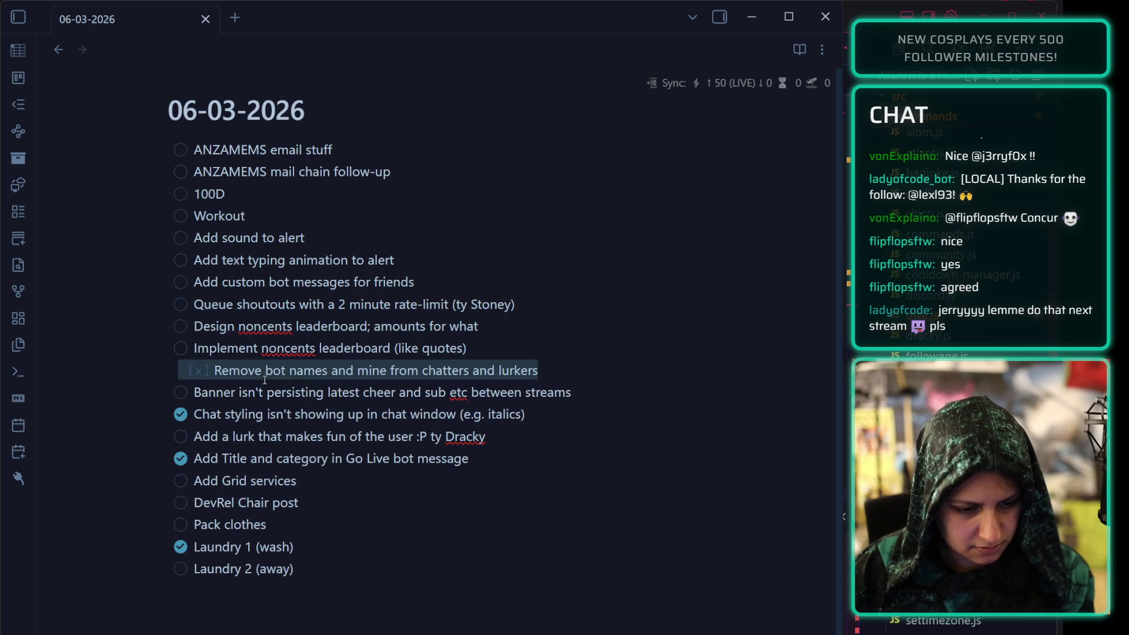
{"action": "key", "text": "BackSpace"}
{"action": "triple_click", "coordinate": [264, 392]}
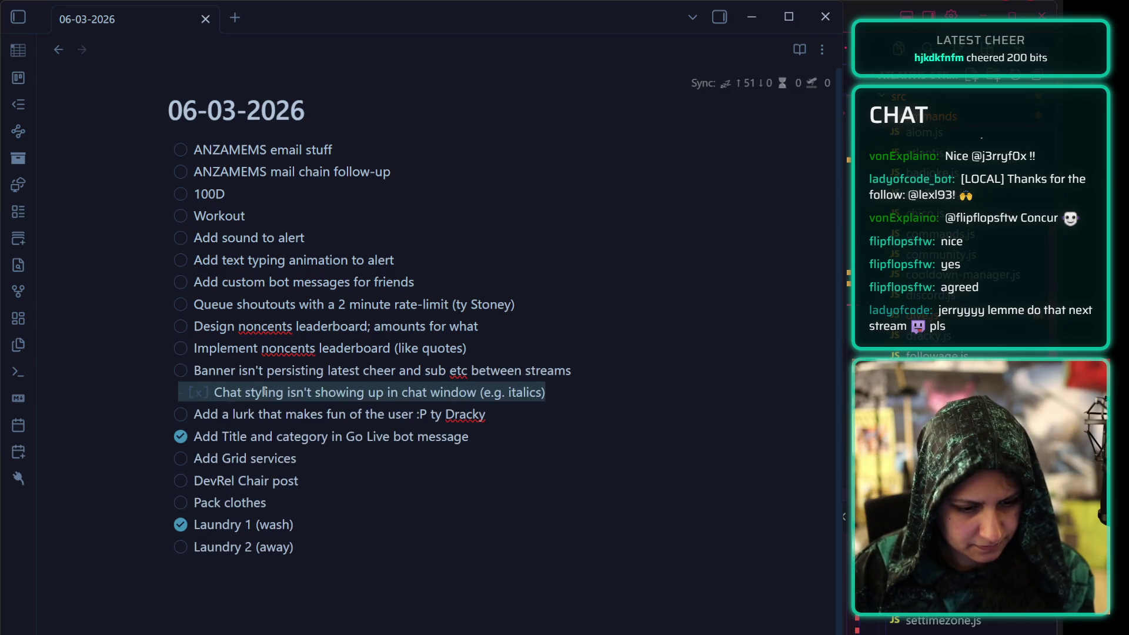
{"action": "key", "text": "BackSpace"}
{"action": "triple_click", "coordinate": [263, 411]}
{"action": "key", "text": "BackSpace"}
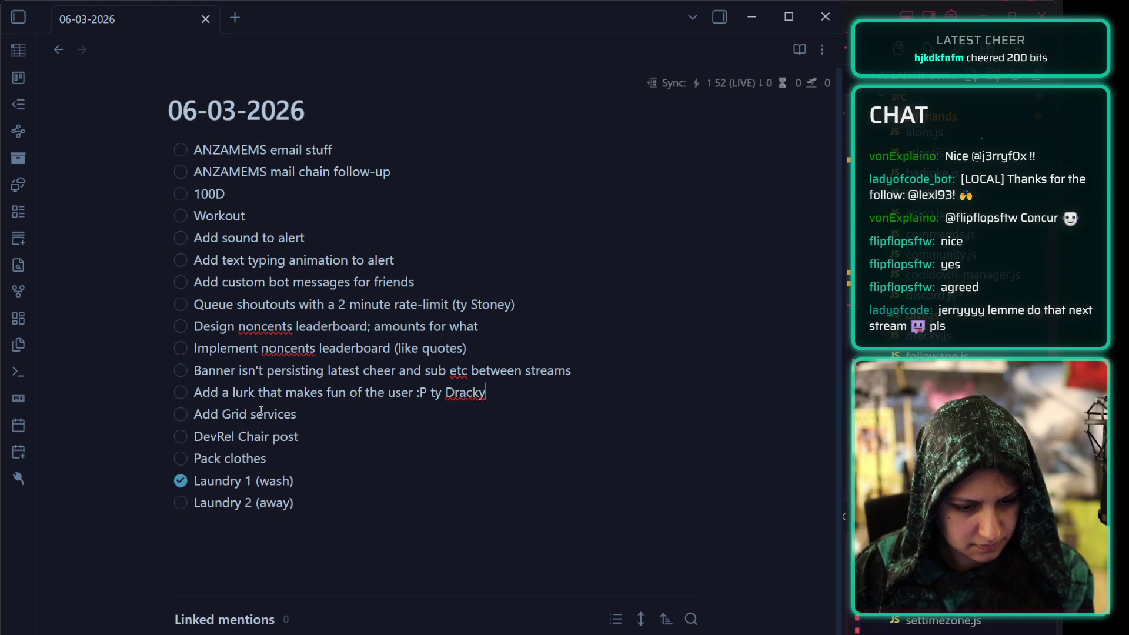
{"action": "left_click", "coordinate": [394, 416]}
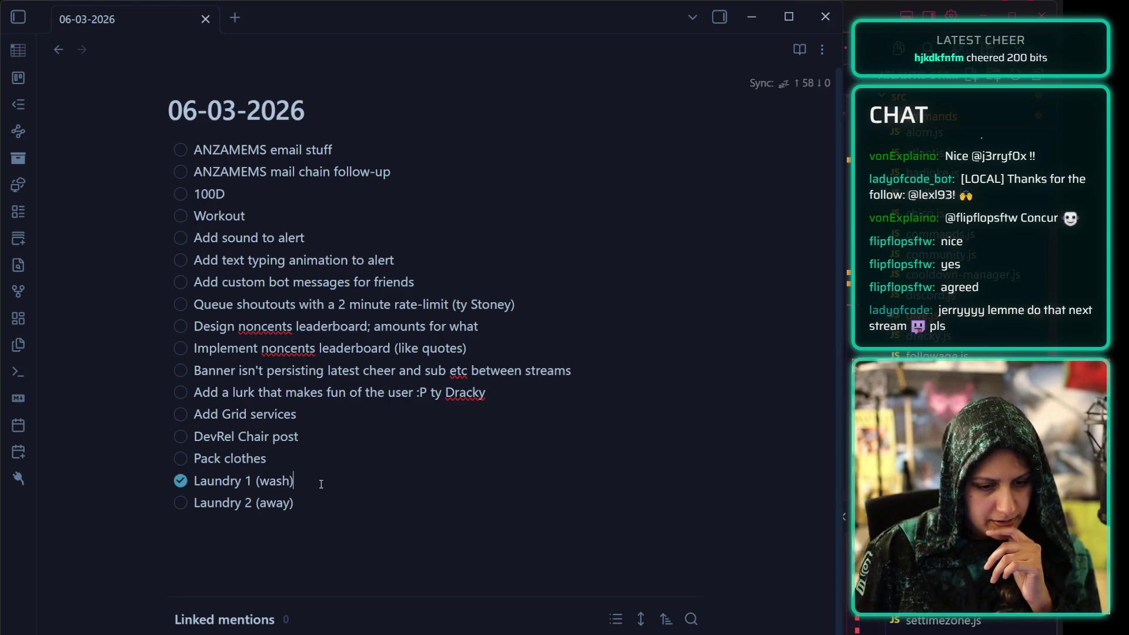
Delete the 'Laundry 1 (wash)' task and rename 'Laundry 2 (away)' to 'Sheets 1'.
{"action": "triple_click", "coordinate": [243, 483]}
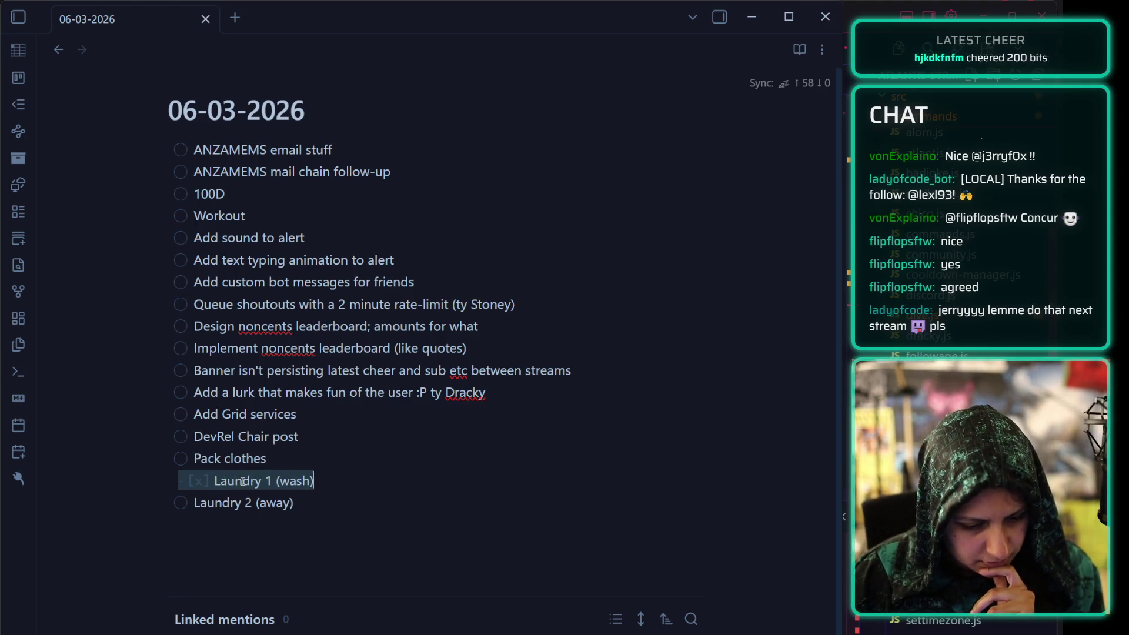
{"action": "key", "text": "BackSpace"}
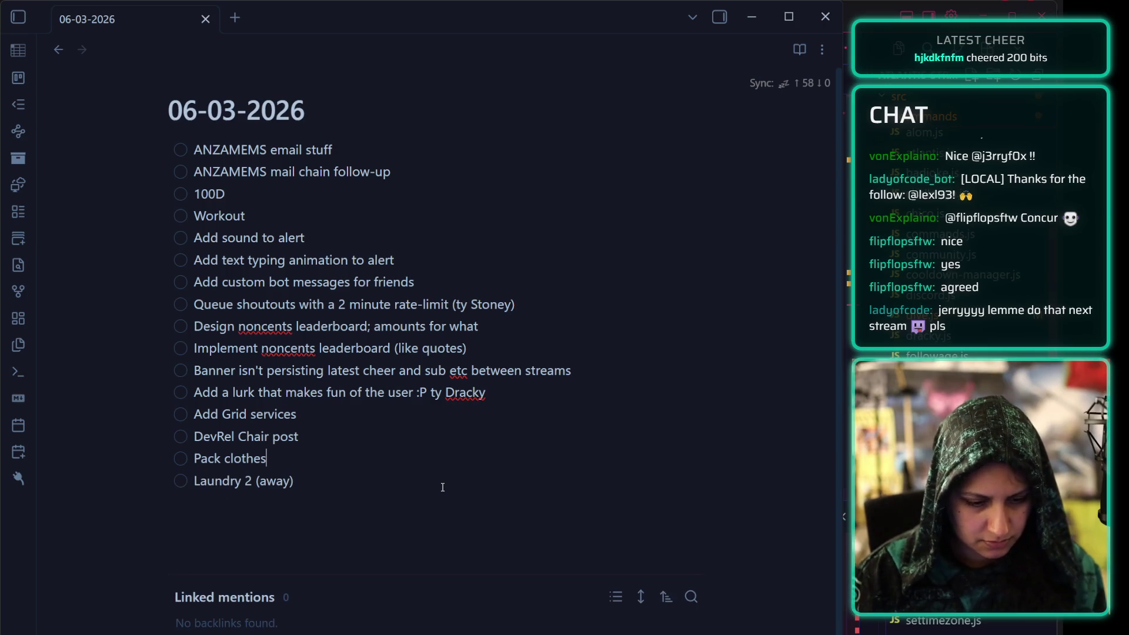
{"action": "key", "text": "Delete"}
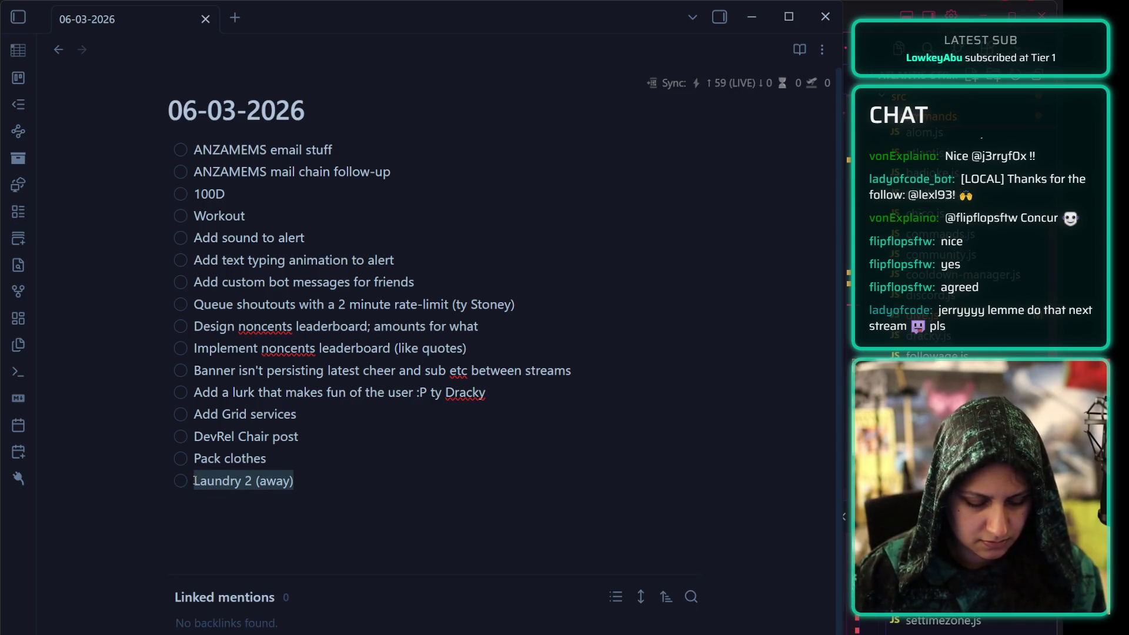
{"action": "type", "text": "Sheets 1"}
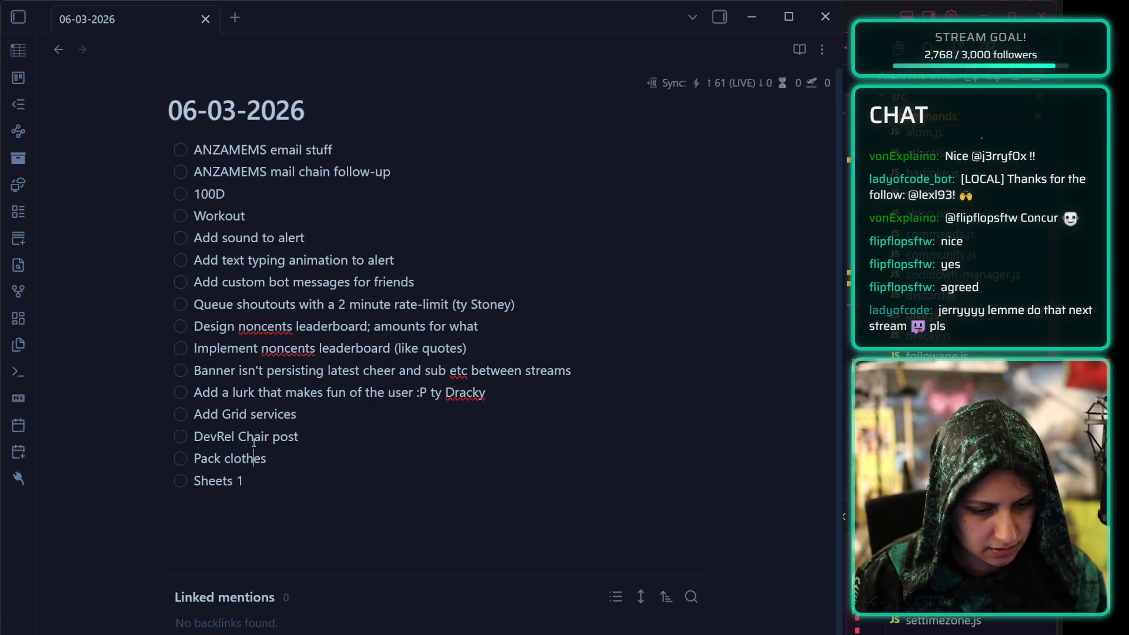
Add a new 'Vacuum' task below 'Pack clothes'.
{"action": "left_click", "coordinate": [241, 215]}
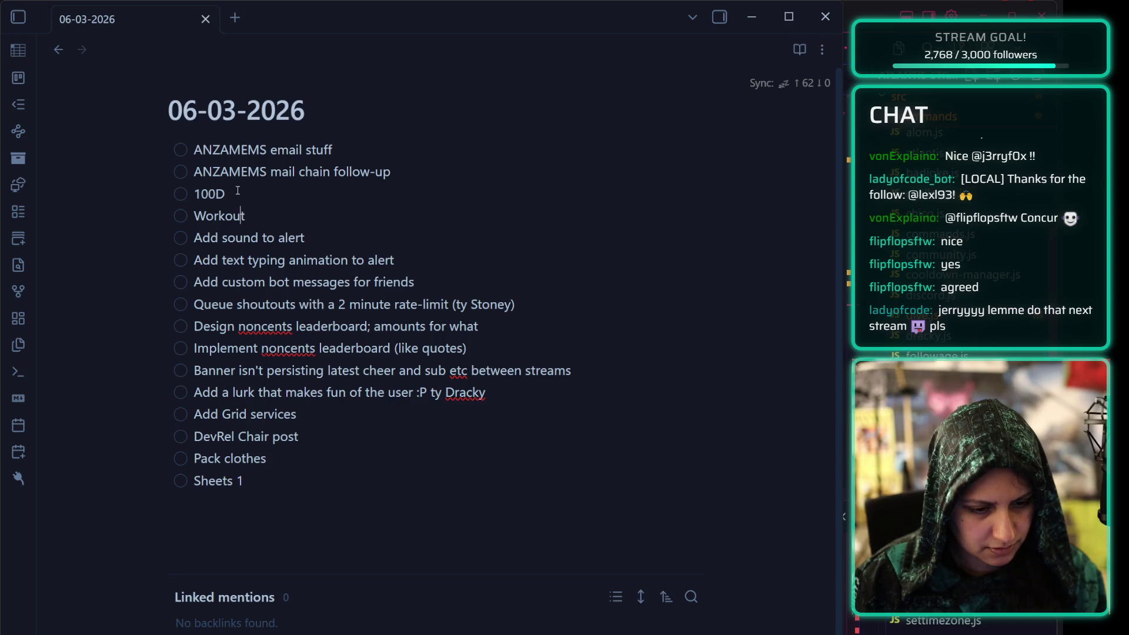
{"action": "key", "text": "Return"}
{"action": "type", "text": "Vacuum"}
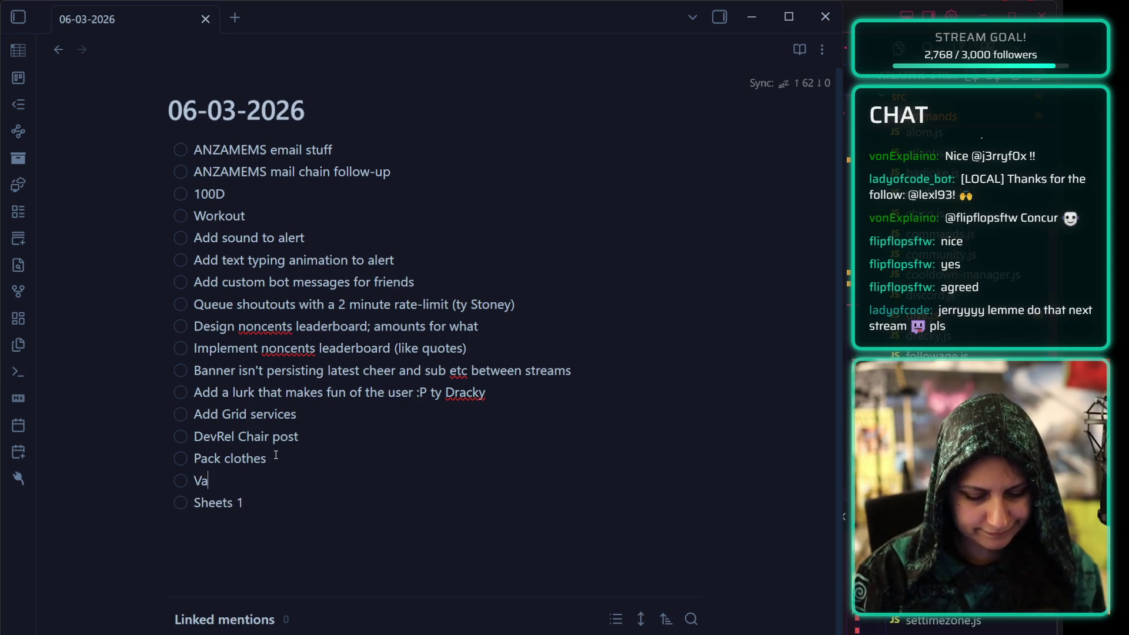
{"action": "left_click", "coordinate": [275, 455]}
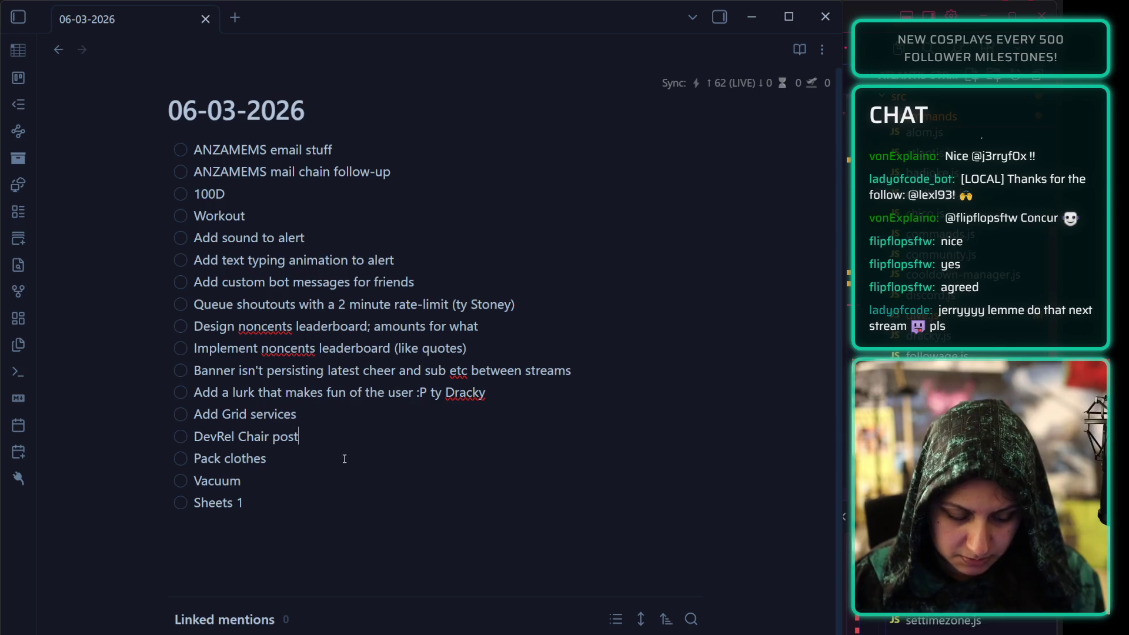
{"action": "left_click", "coordinate": [291, 501]}
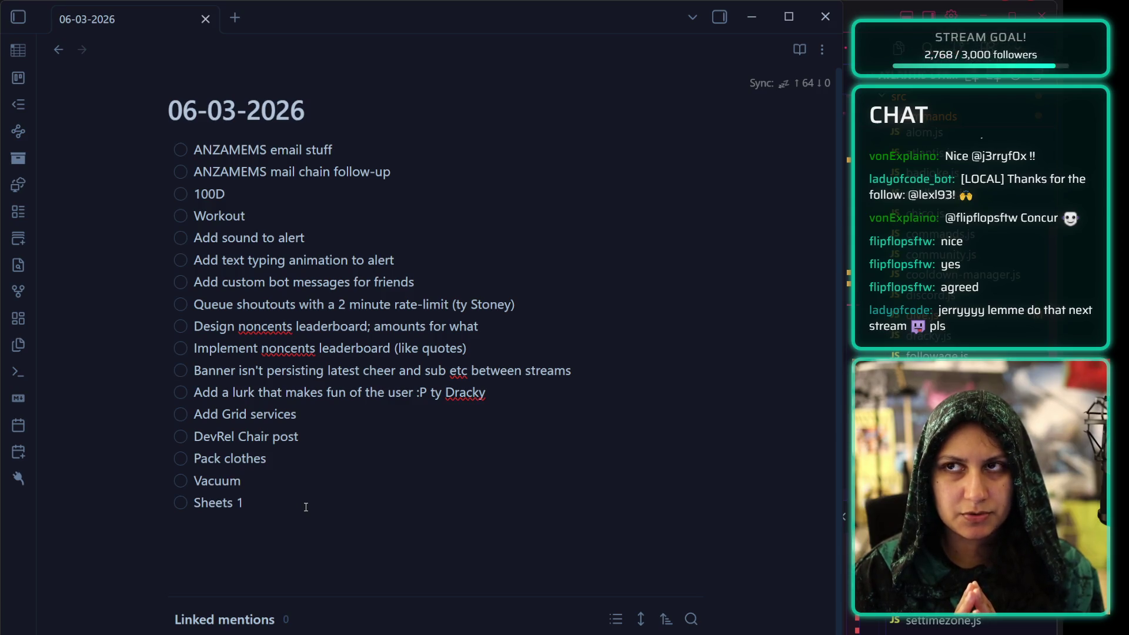
Add 'Threejs catchup' and 'Buffer posts' tasks after the mail chain follow-up, plus a blank task after 'Sheets 1'.
{"action": "mouse_move", "coordinate": [310, 456]}
{"action": "left_mouse_down"}
{"action": "mouse_move", "coordinate": [224, 392]}
{"action": "mouse_move", "coordinate": [194, 149]}
{"action": "left_mouse_up"}
{"action": "key", "text": "Tab"}
{"action": "key", "text": "ctrl+z"}
{"action": "left_click", "coordinate": [259, 260]}
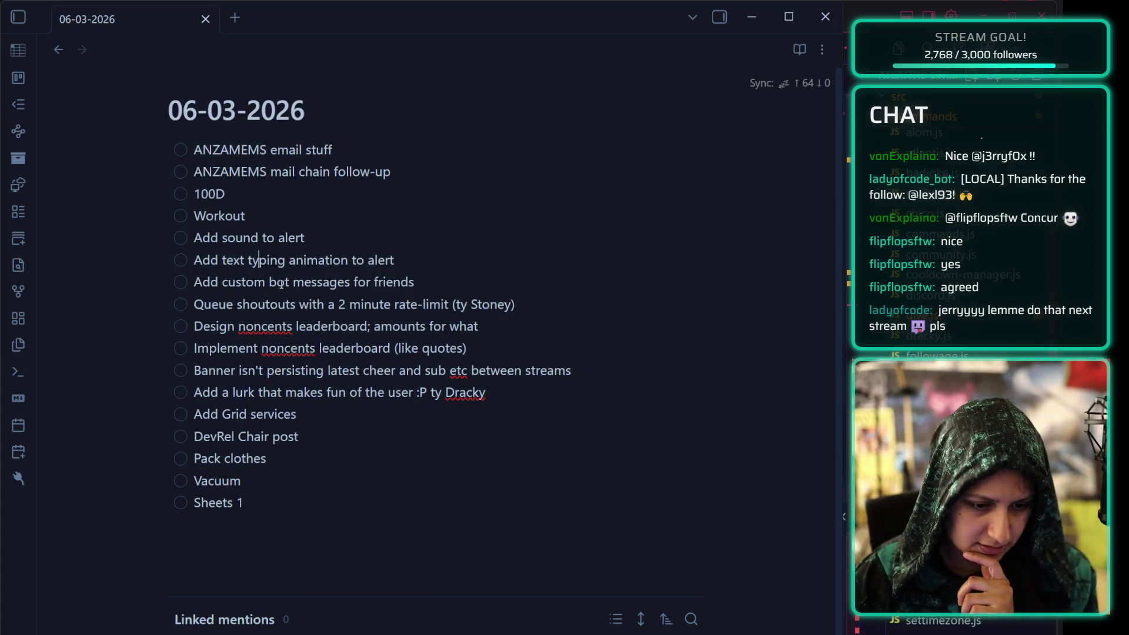
{"action": "left_click", "coordinate": [391, 182]}
{"action": "key", "text": "Return"}
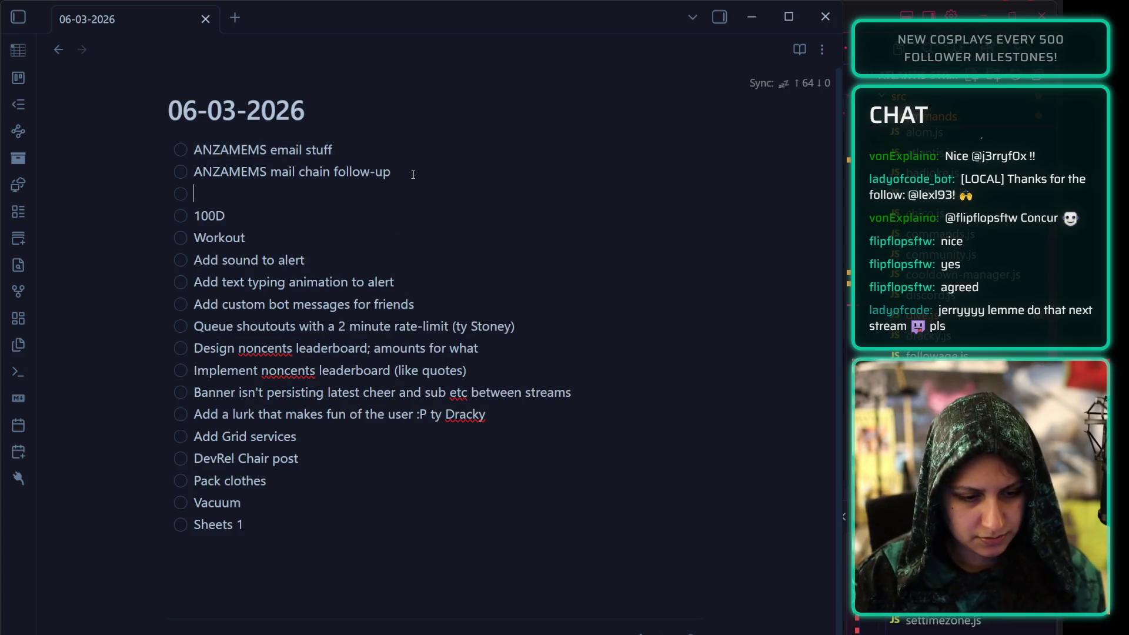
{"action": "type", "text": "Threejs"}
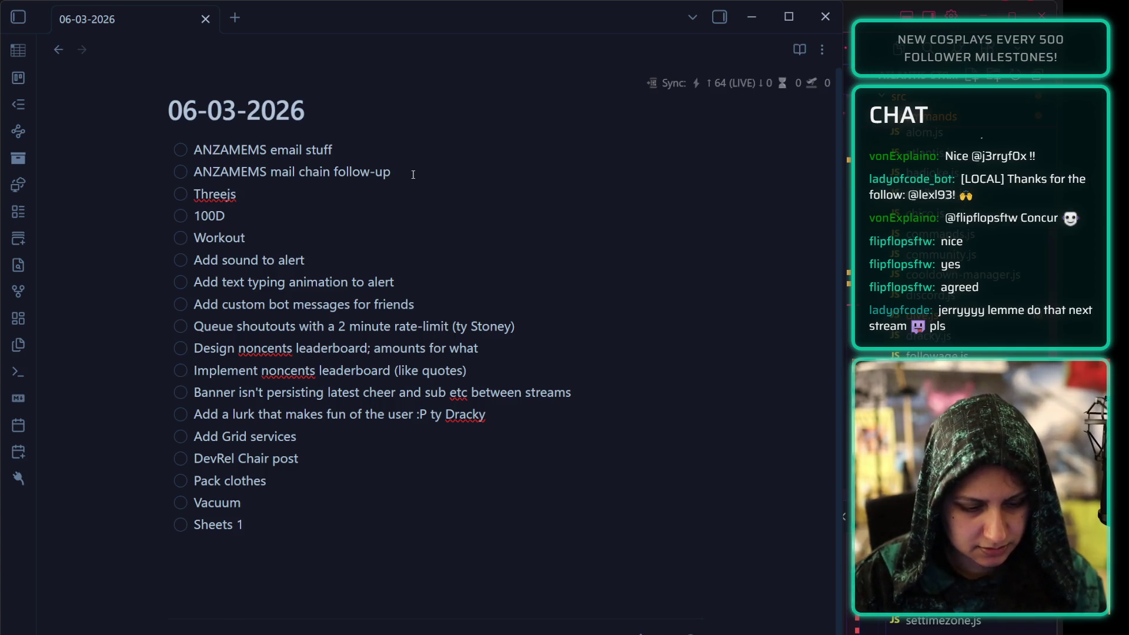
{"action": "type", "text": " catchup"}
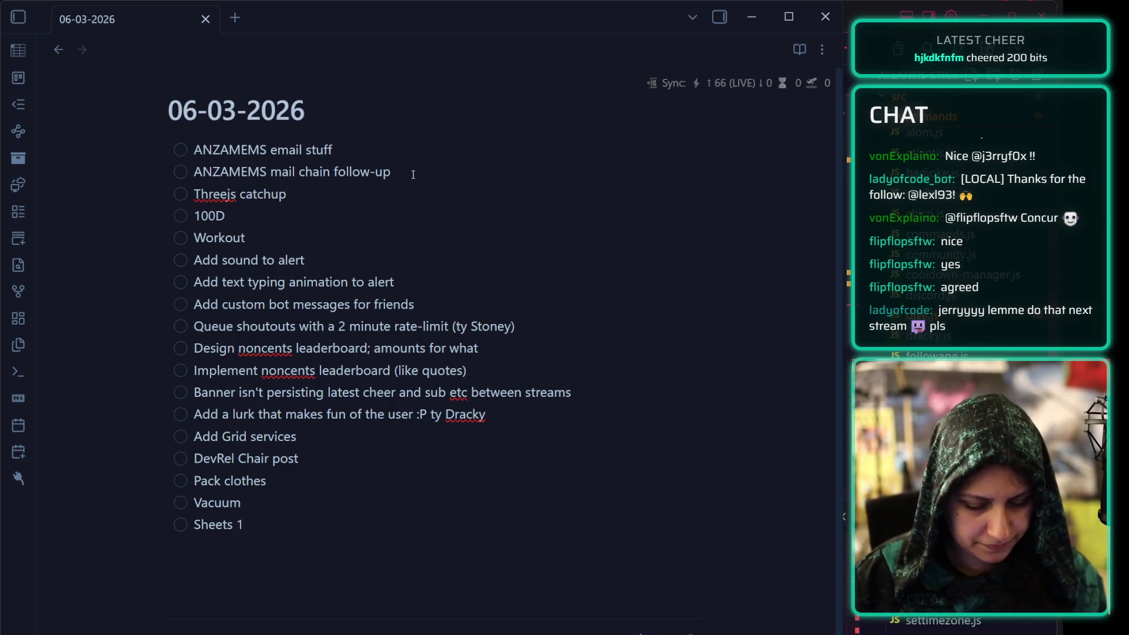
{"action": "key", "text": "Return"}
{"action": "type", "text": "Buffer posts"}
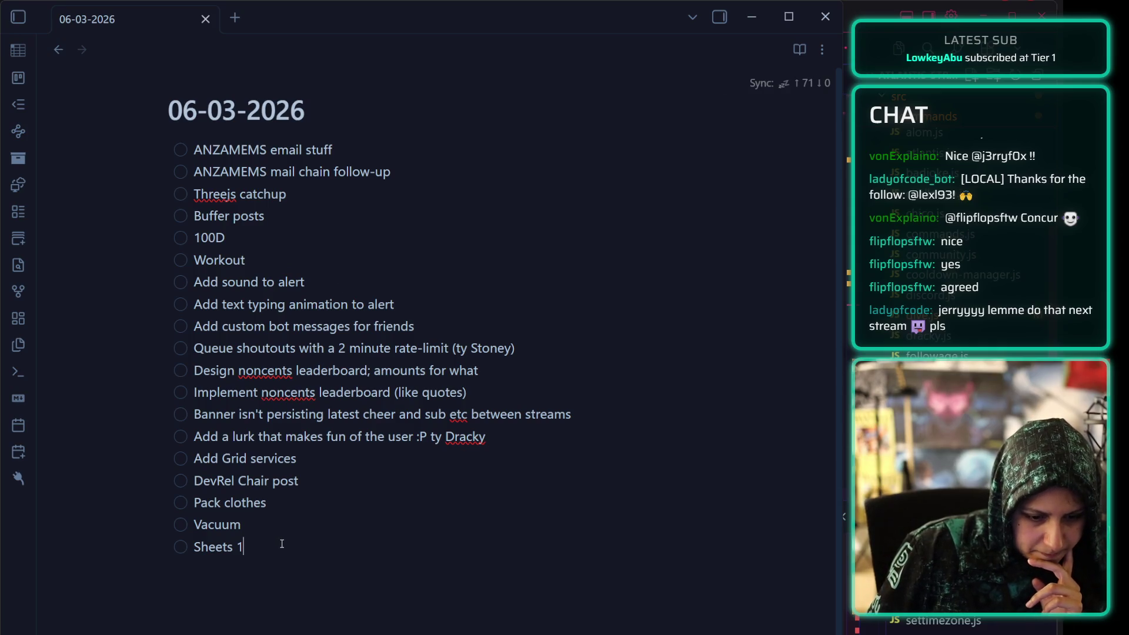
{"action": "key", "text": "Return"}
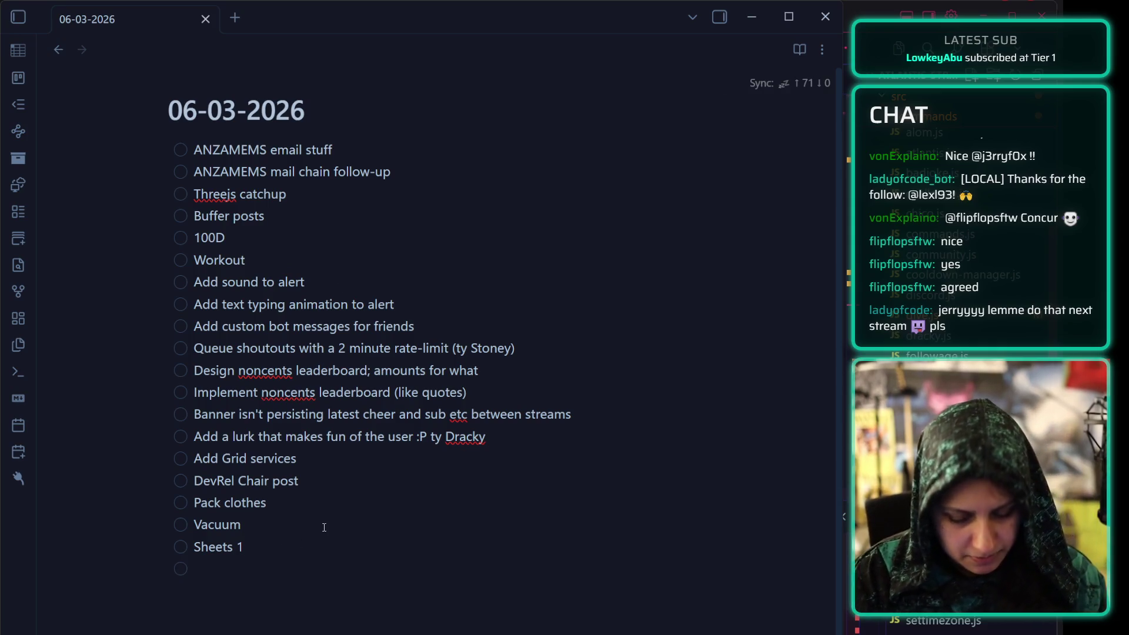
Add the appointments '10:00 Mom's appt' and '10:15 Catch dat bus' to the end of the list.
{"action": "type", "text": "10"}
{"action": "key", "text": "BackSpace"}
{"action": "key", "text": "BackSpace"}
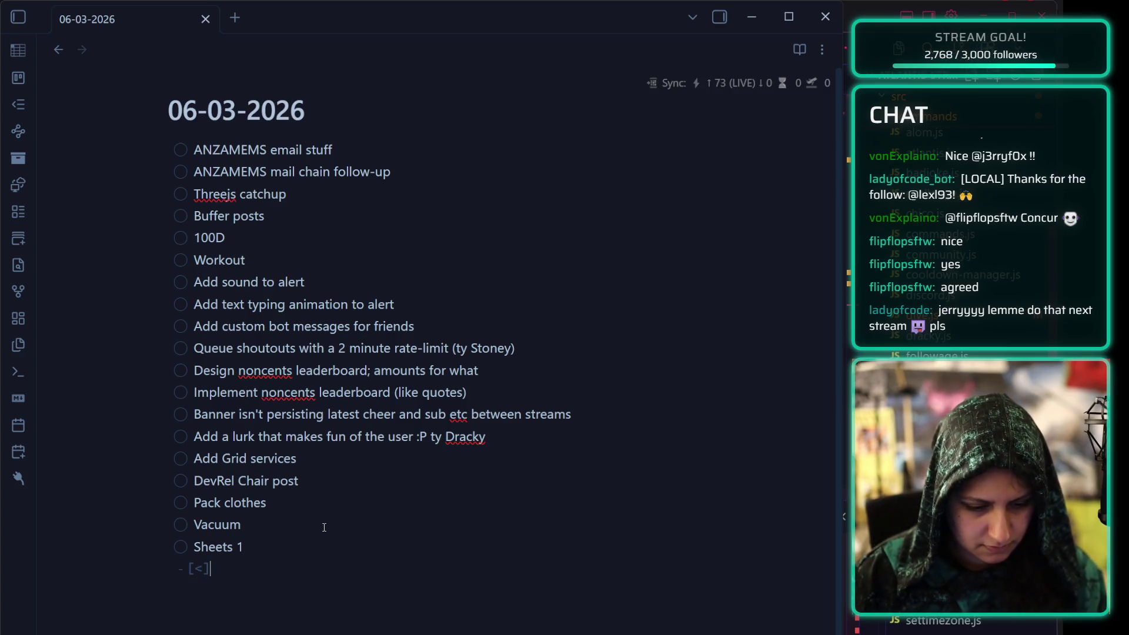
{"action": "type", "text": "10:1"}
{"action": "type", "text": "00 Mom's appt"}
{"action": "key", "text": "BackSpace"}
{"action": "type", "text": "ge"}
{"action": "key", "text": "BackSpace"}
{"action": "key", "text": "BackSpace"}
{"action": "type", "text": "10:15 Catch dat bus"}
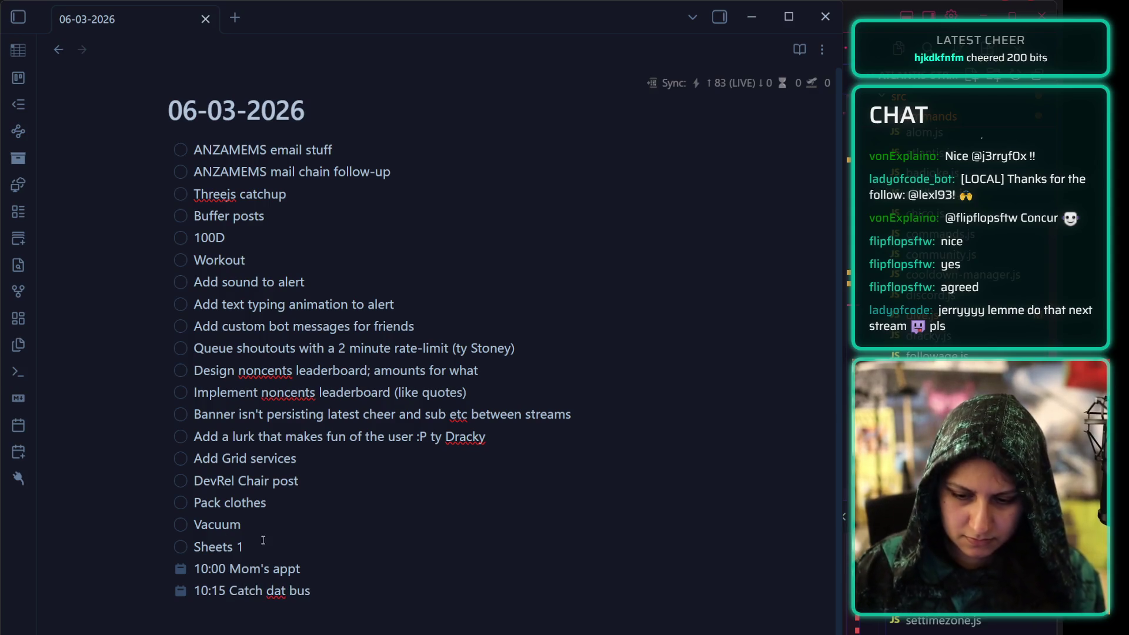
Close the Obsidian window.
{"action": "left_click", "coordinate": [293, 534]}
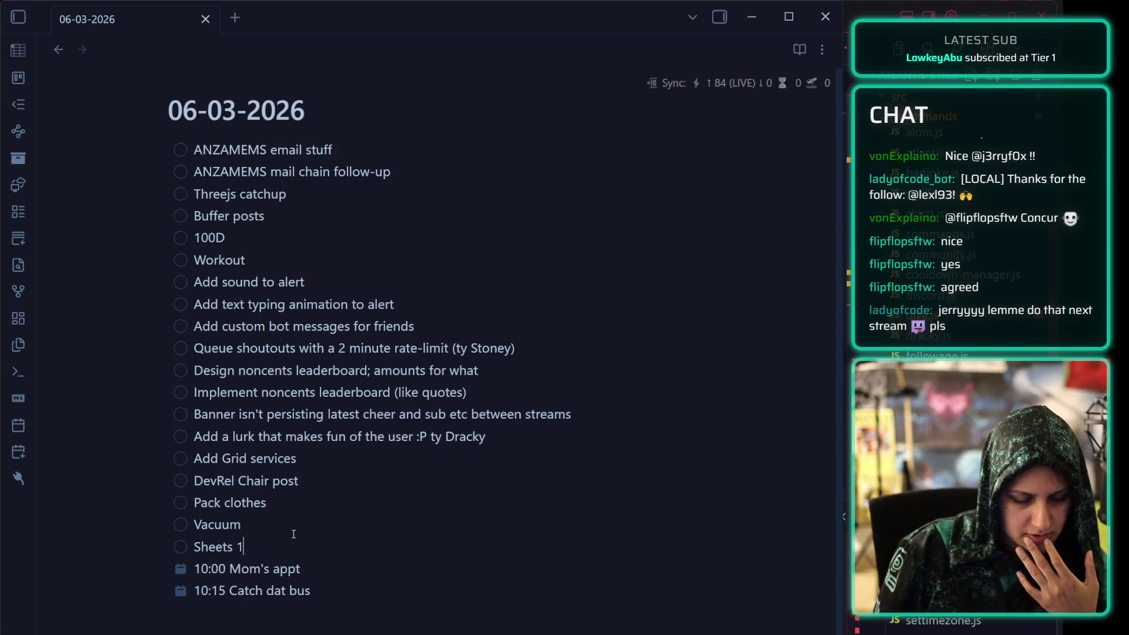
{"action": "left_click", "coordinate": [534, 433]}
{"action": "left_click", "coordinate": [581, 414]}
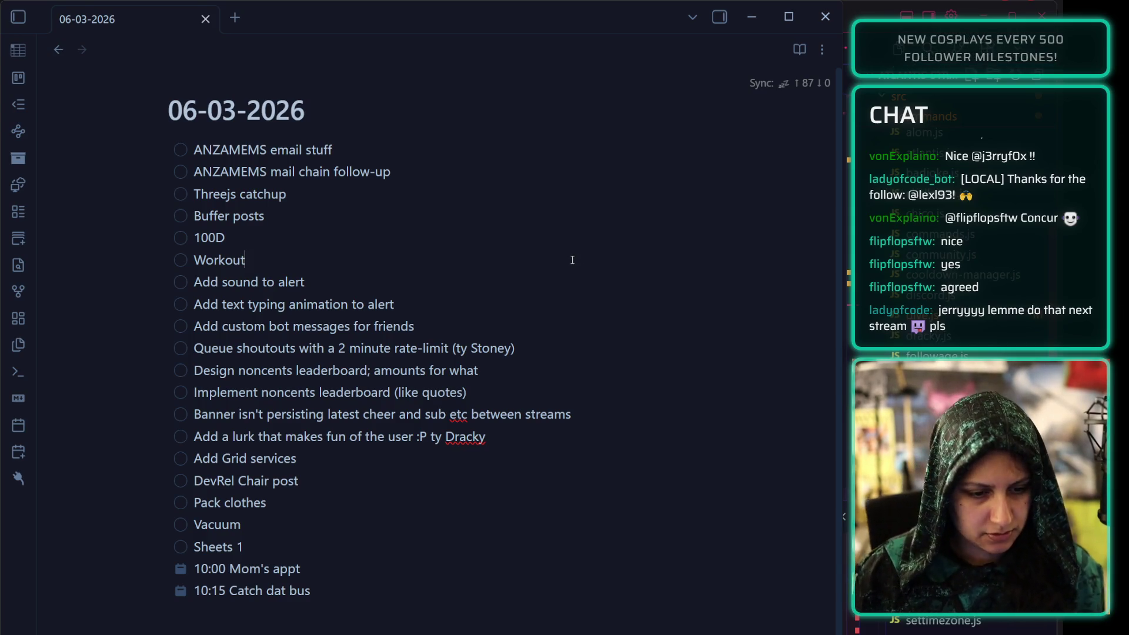
{"action": "left_click", "coordinate": [826, 23]}
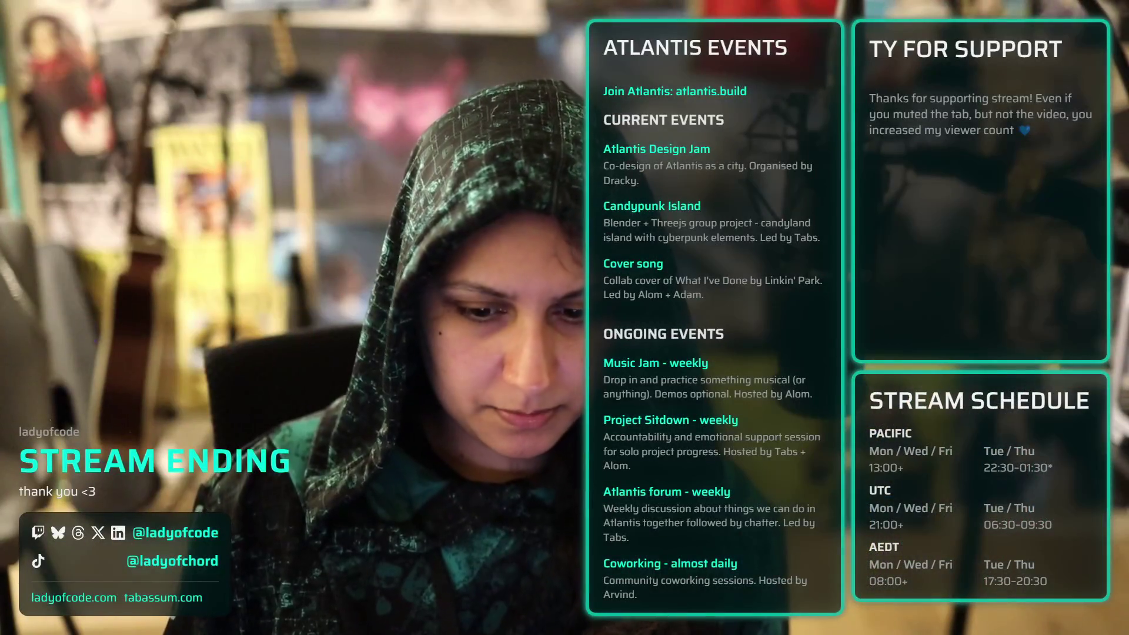